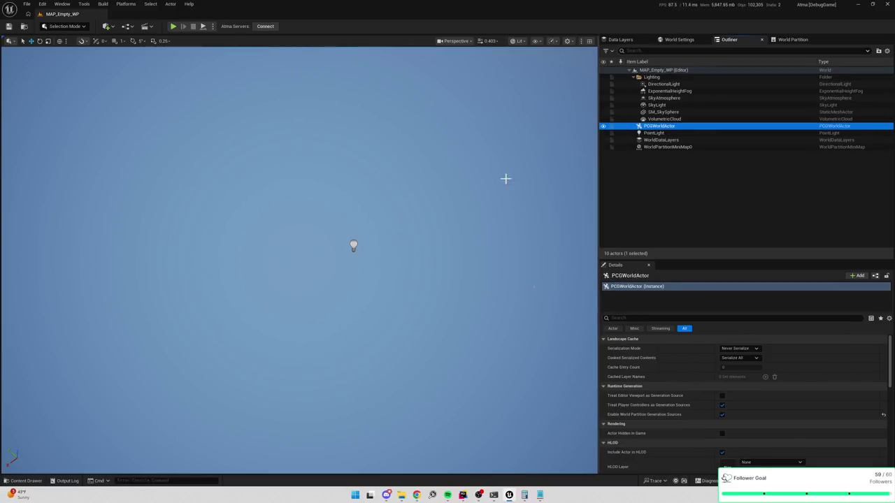
# Review the PCGWorldActor's details, including Partition Grid Size 25600, then bring up the Content Drawer
pyautogui.click(677, 147)
pyautogui.click(678, 128)
pyautogui.scroll(-10, 699, 364)
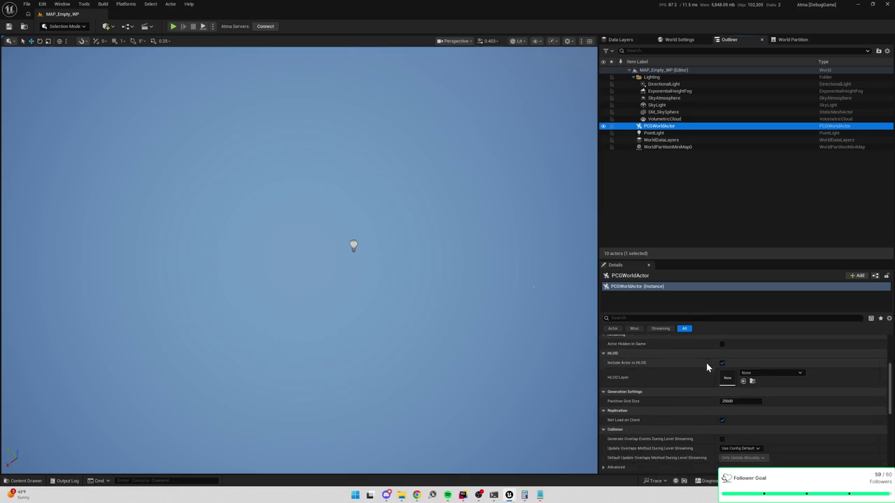
pyautogui.scroll(-5, 694, 368)
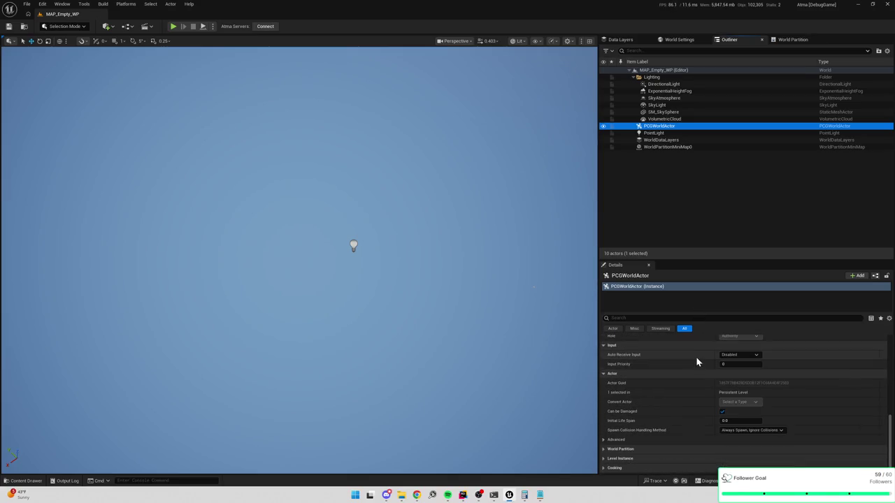
pyautogui.scroll(10, 654, 397)
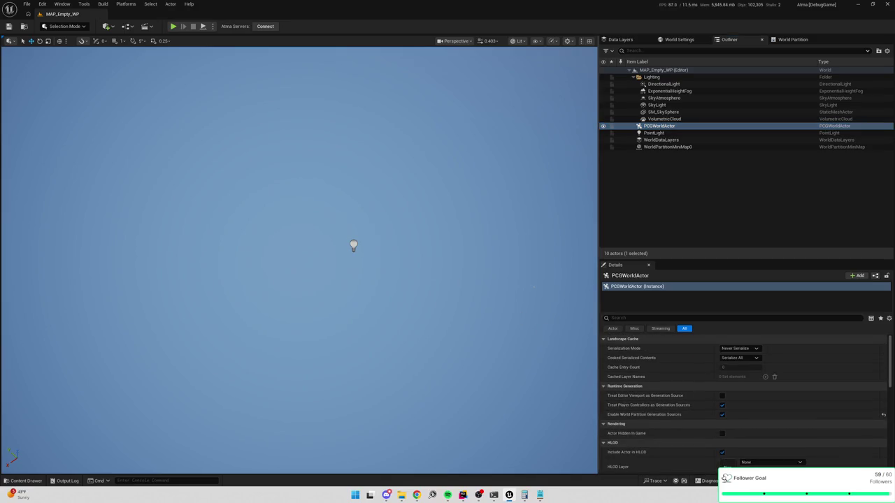
pyautogui.hotkey('ctrl', 'space')
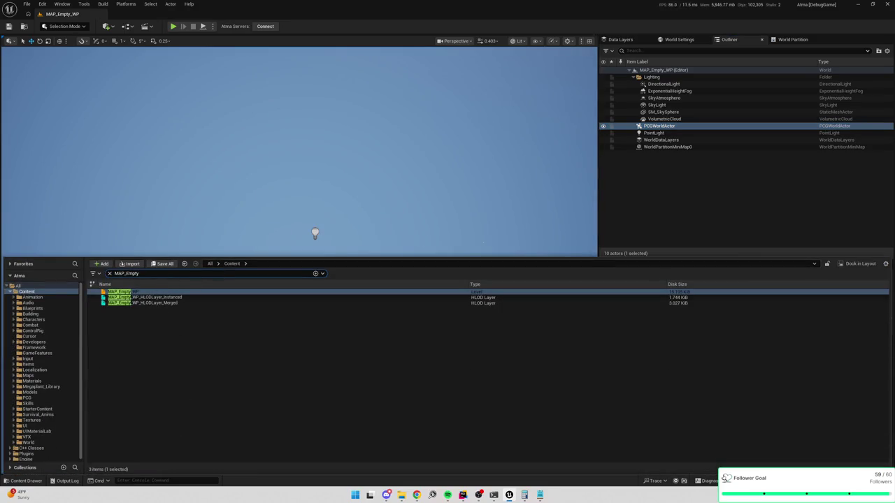
# Clear the MAP_Empty search filter and open the Content/PCG folder
pyautogui.click(107, 274)
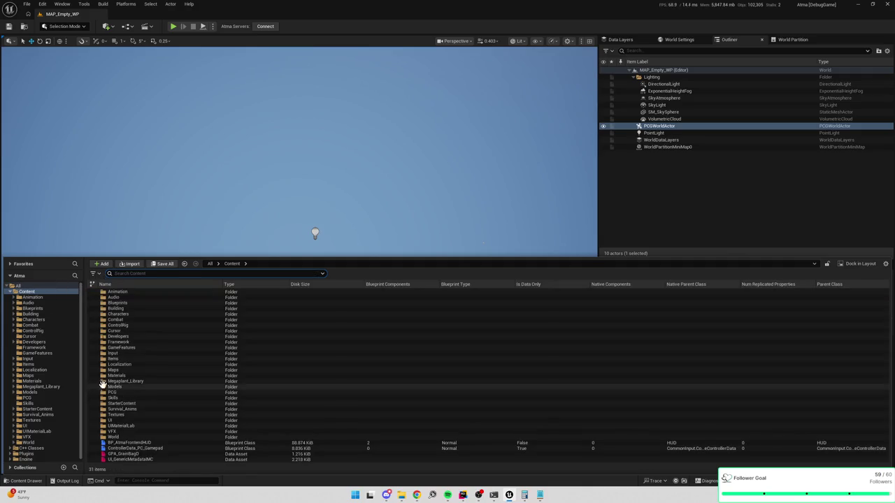
pyautogui.click(38, 398)
pyautogui.click(172, 393)
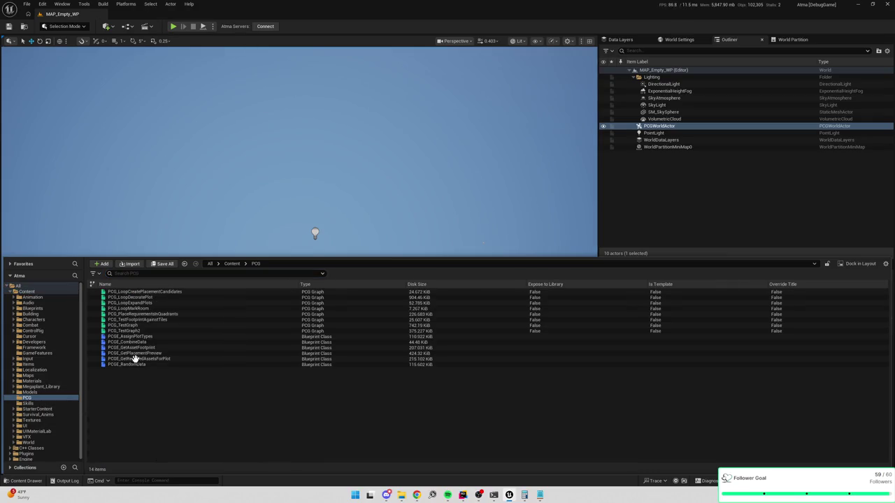
# Create an empty PCG Graph asset named PCG_IslandGenerator
pyautogui.rightClick(150, 400)
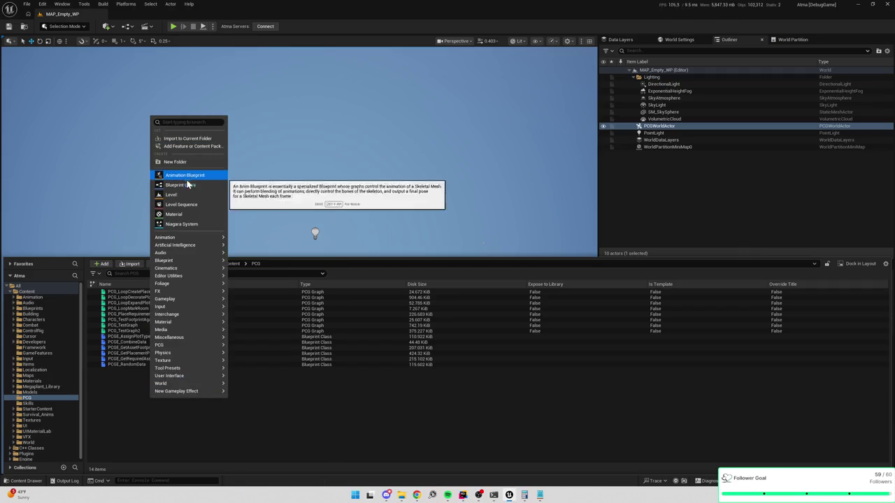
pyautogui.write('pcg')
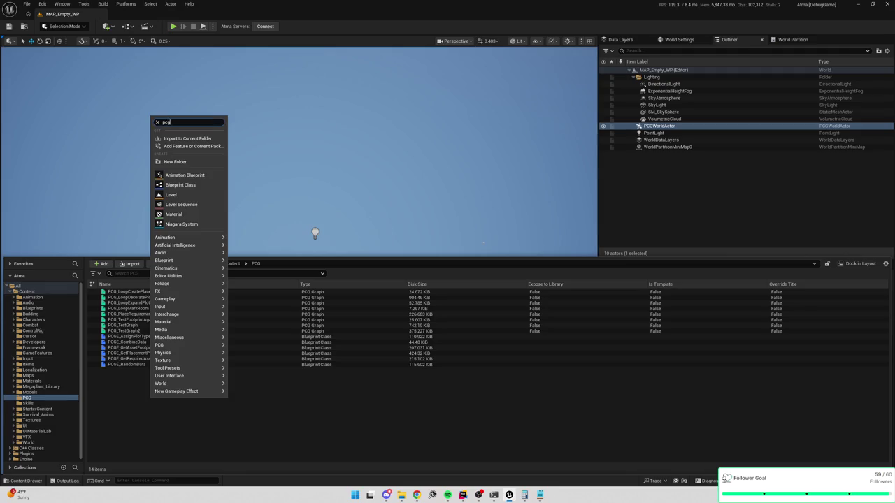
pyautogui.click(182, 142)
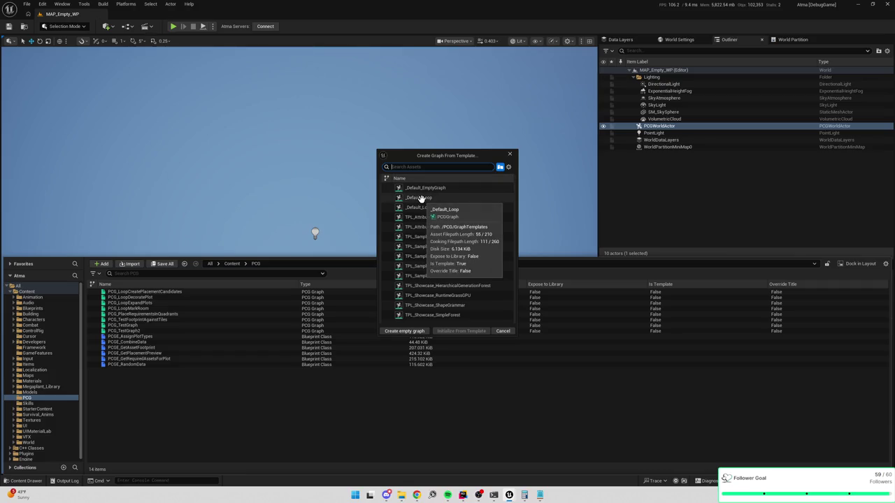
pyautogui.click(446, 186)
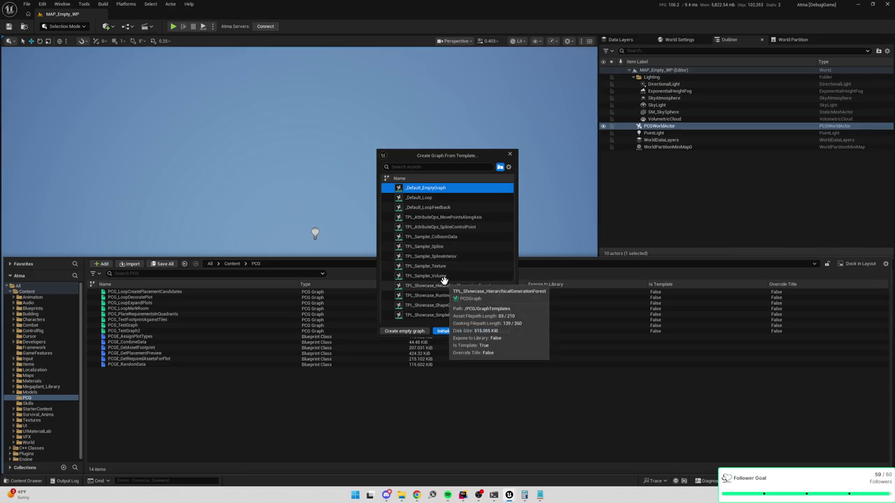
pyautogui.click(405, 331)
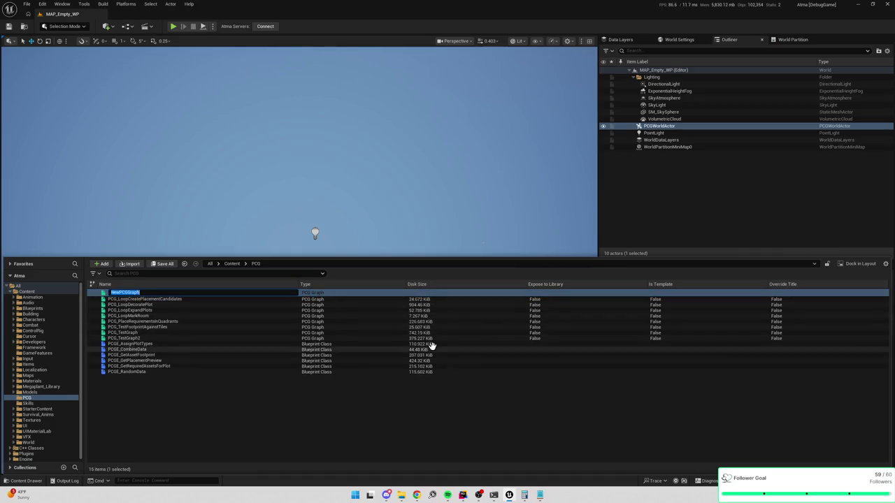
pyautogui.write('PCG_Island')
pyautogui.write('General')
pyautogui.press('Return')
pyautogui.click(343, 287)
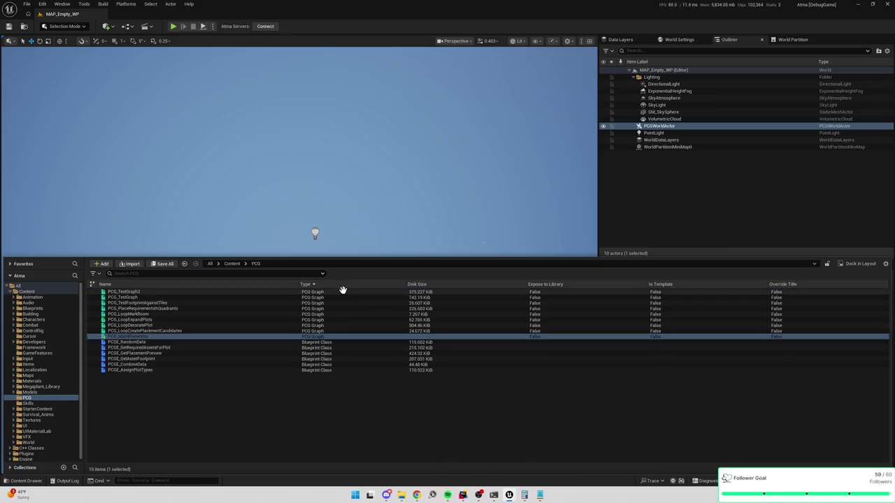
# Drop PCG_IslandGenerator into the level at location 0, 0, 0 and open its graph
pyautogui.moveTo(139, 337); pyautogui.dragTo(444, 156)
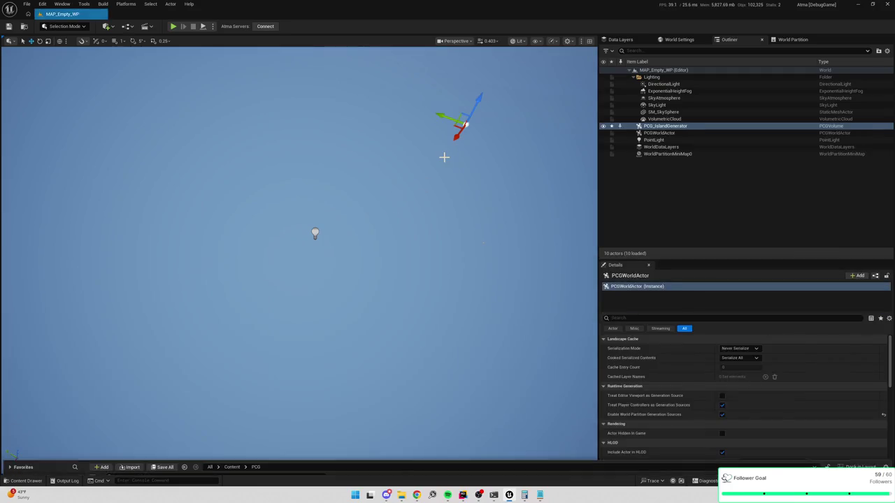
pyautogui.press('f')
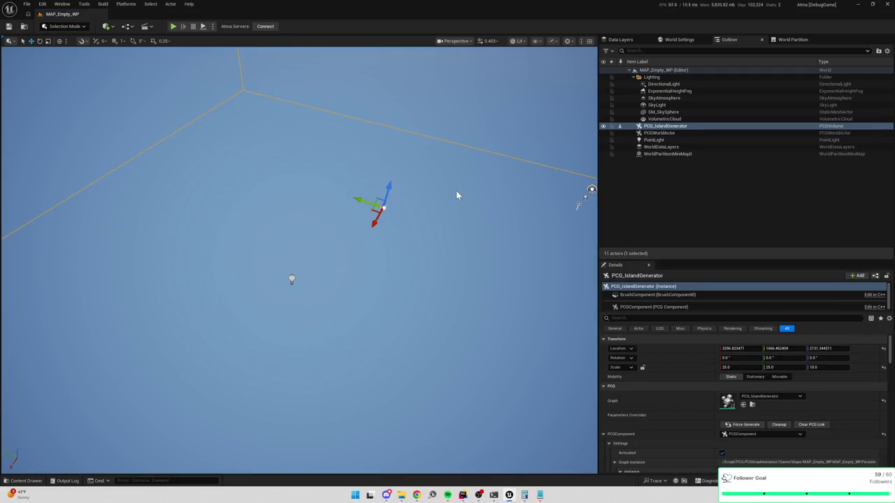
pyautogui.click(727, 348)
pyautogui.write('0')
pyautogui.press('Tab')
pyautogui.write('0')
pyautogui.press('Tab')
pyautogui.write('0')
pyautogui.press('Return')
pyautogui.press('f')
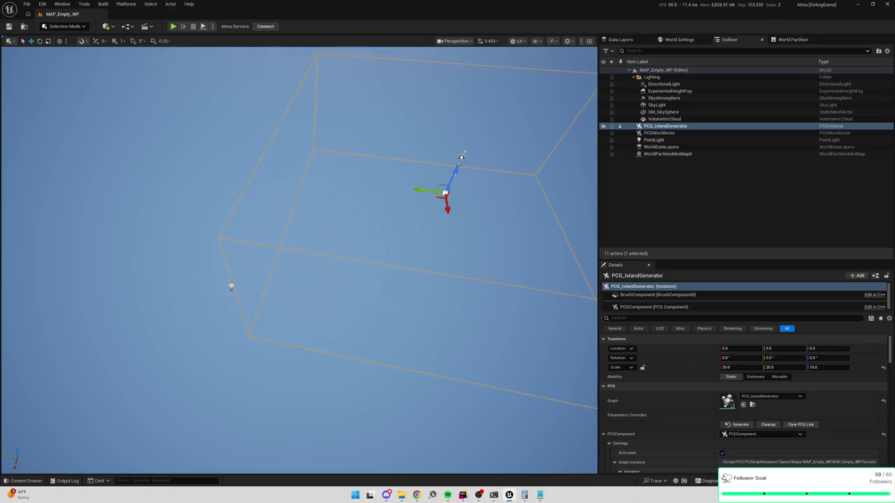
pyautogui.hotkey('ctrl', 'space')
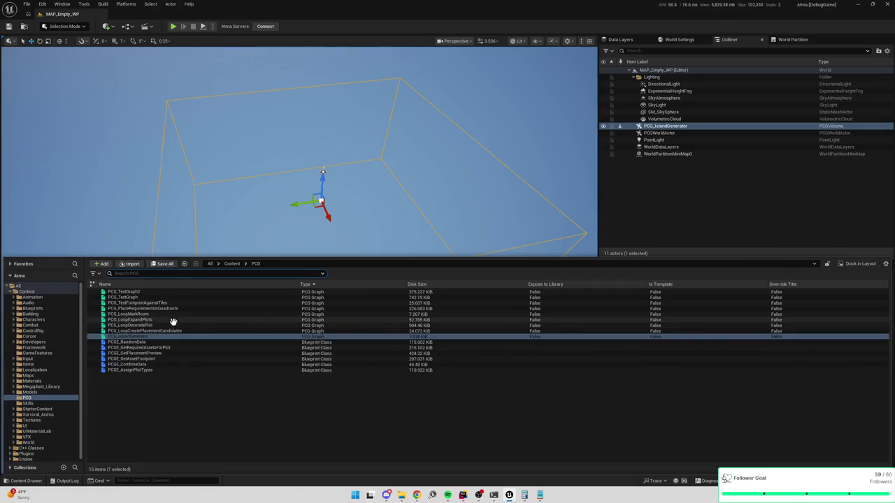
pyautogui.doubleClick(120, 338)
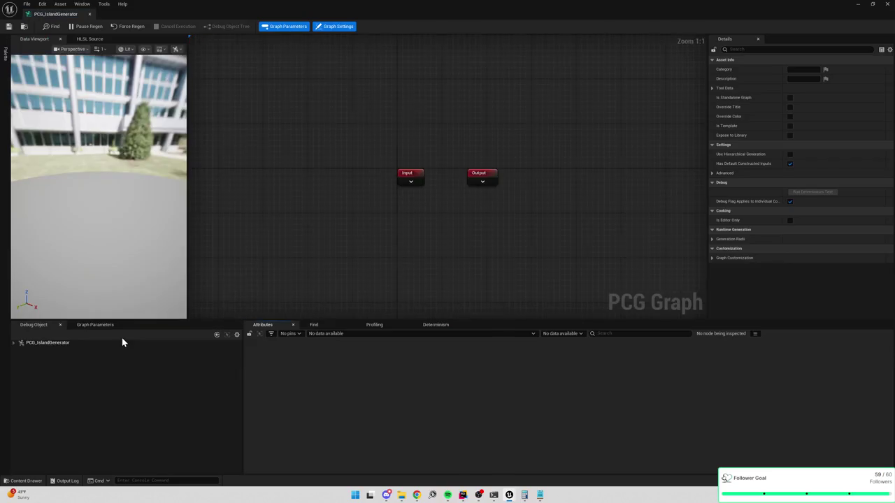
# Rearrange the graph and level editor windows, snapping the level editor to the left half
pyautogui.moveTo(186, 10)
pyautogui.mouseDown()
pyautogui.moveTo(517, 178)
pyautogui.moveTo(727, 183)
pyautogui.mouseUp()
pyautogui.moveTo(595, 186)
pyautogui.mouseDown()
pyautogui.moveTo(474, 192)
pyautogui.moveTo(175, 175)
pyautogui.moveTo(303, 182)
pyautogui.moveTo(295, 183)
pyautogui.mouseUp()
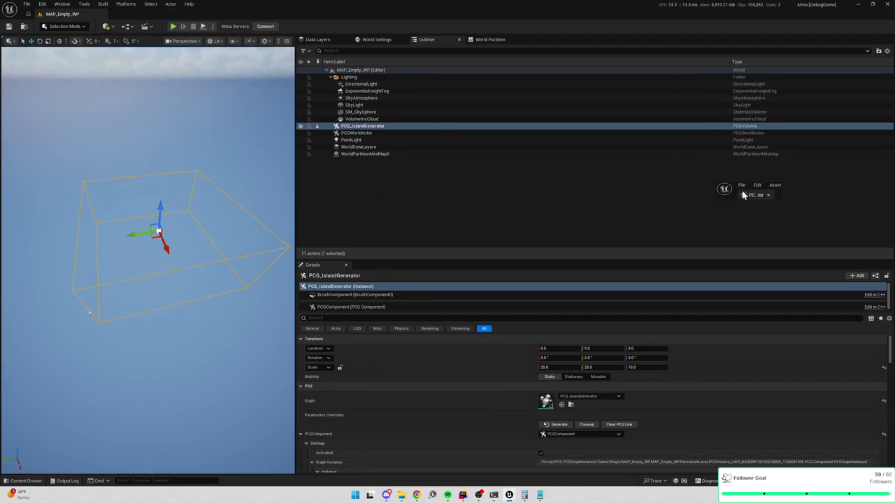
pyautogui.moveTo(760, 199)
pyautogui.mouseDown()
pyautogui.moveTo(583, 236)
pyautogui.moveTo(371, 260)
pyautogui.moveTo(577, 159)
pyautogui.moveTo(595, 162)
pyautogui.moveTo(428, 236)
pyautogui.moveTo(376, 273)
pyautogui.moveTo(368, 268)
pyautogui.moveTo(526, 221)
pyautogui.mouseUp()
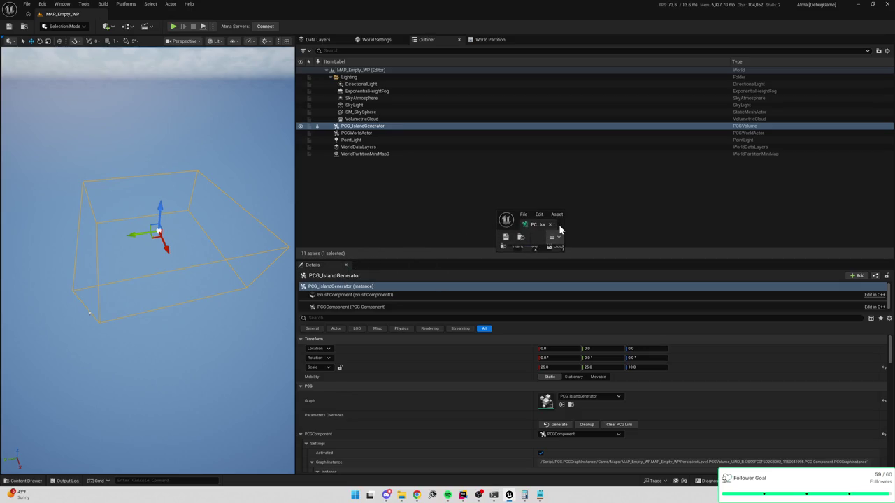
pyautogui.doubleClick(559, 233)
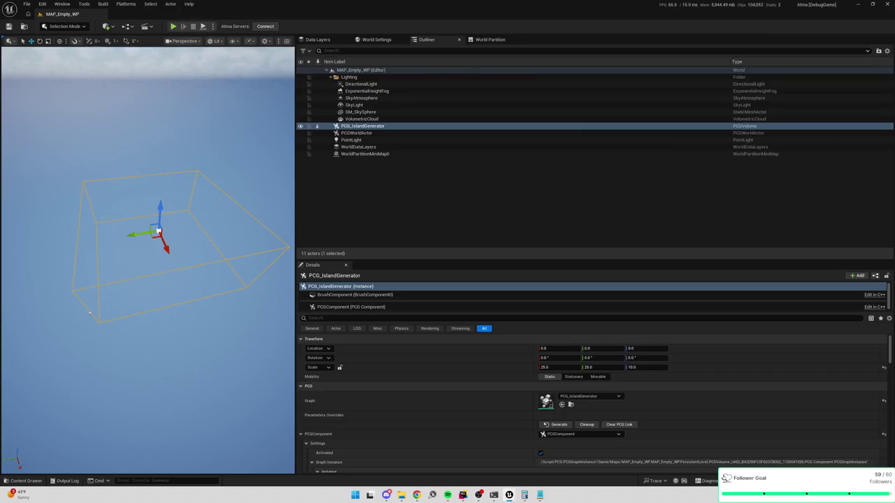
pyautogui.moveTo(371, 273)
pyautogui.mouseDown()
pyautogui.moveTo(490, 210)
pyautogui.moveTo(764, 213)
pyautogui.mouseUp()
pyautogui.moveTo(692, 204)
pyautogui.mouseDown()
pyautogui.moveTo(559, 117)
pyautogui.moveTo(624, 138)
pyautogui.mouseUp()
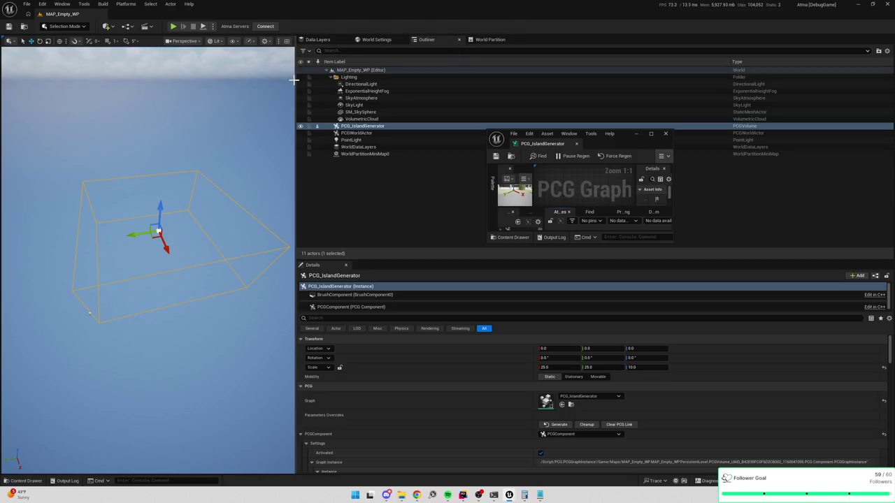
pyautogui.moveTo(295, 79)
pyautogui.mouseDown()
pyautogui.moveTo(877, 105)
pyautogui.moveTo(855, 114)
pyautogui.moveTo(776, 110)
pyautogui.mouseUp()
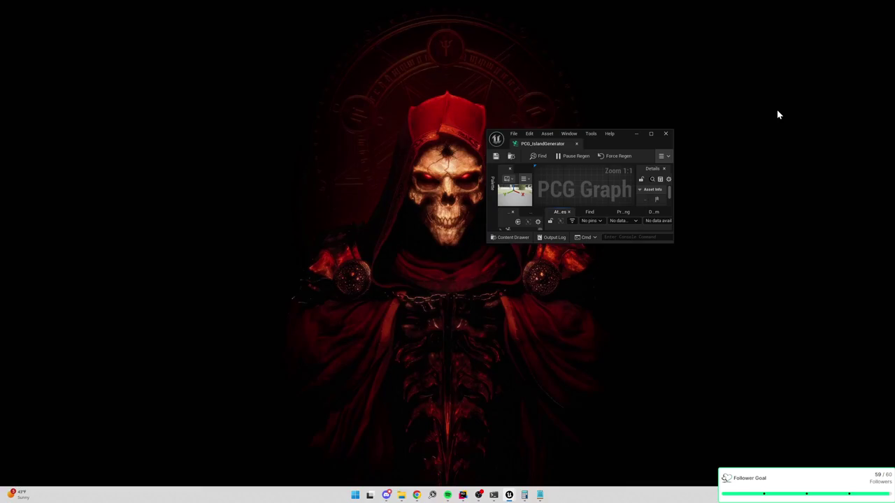
pyautogui.press('super+shift+Left')
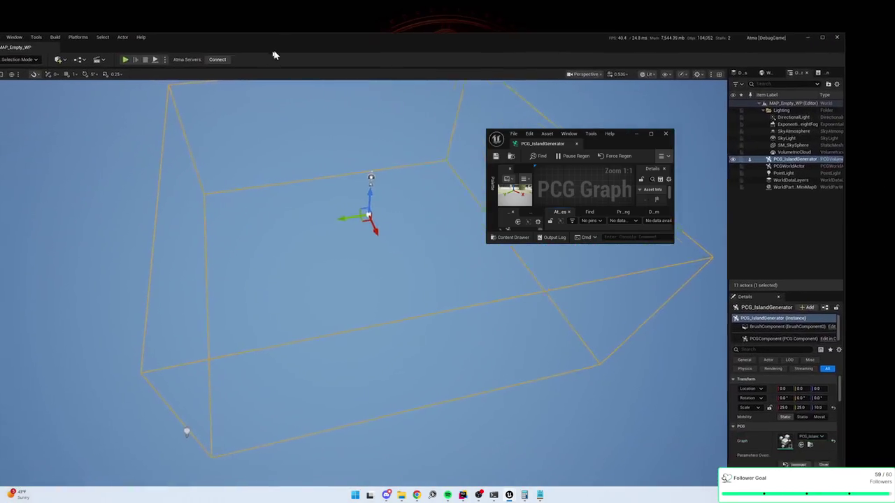
pyautogui.press('super+Left')
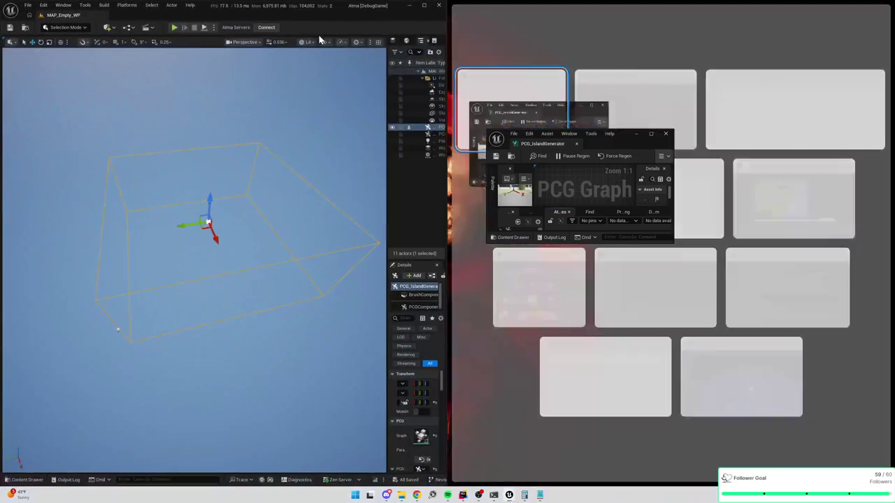
pyautogui.click(591, 177)
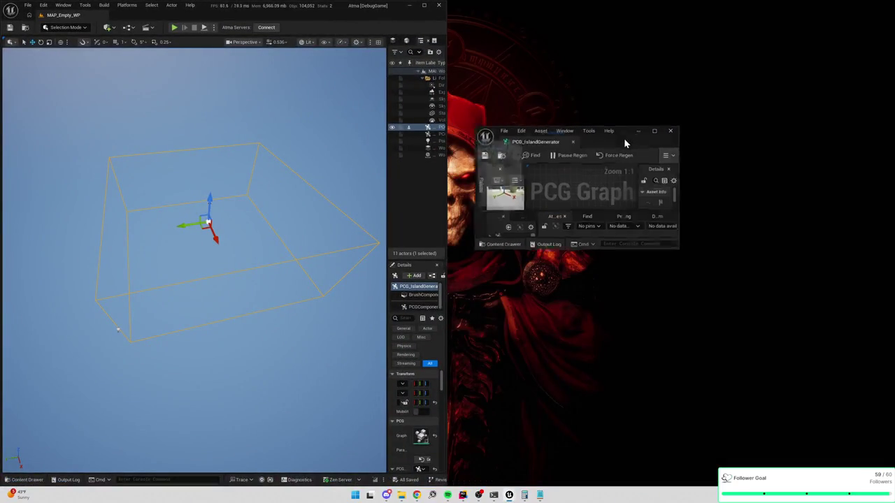
# Centre the Input and Output nodes and maximise the graph editor
pyautogui.doubleClick(624, 138)
pyautogui.press('super+Right')
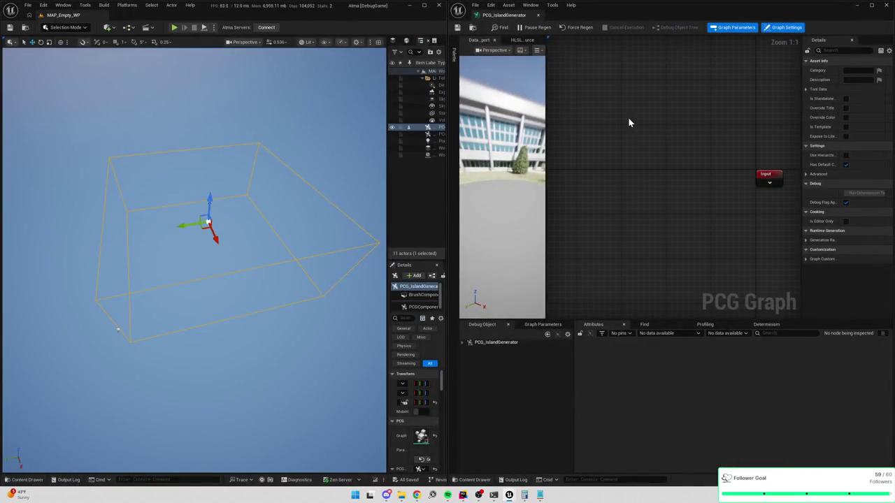
pyautogui.moveTo(628, 123); pyautogui.dragTo(636, 181)
pyautogui.scroll(-5, 741, 168)
pyautogui.moveTo(741, 168); pyautogui.dragTo(681, 86)
pyautogui.scroll(5, 627, 140)
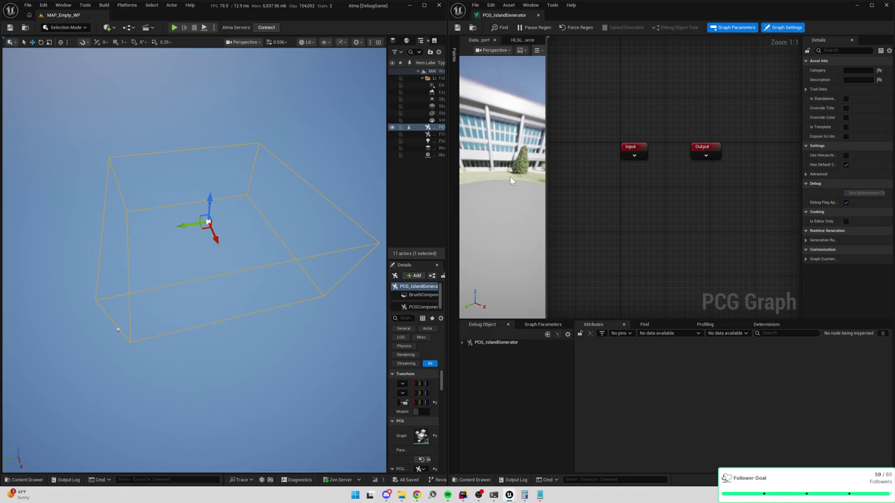
pyautogui.moveTo(621, 23)
pyautogui.mouseDown()
pyautogui.moveTo(561, 104)
pyautogui.moveTo(430, 131)
pyautogui.mouseUp()
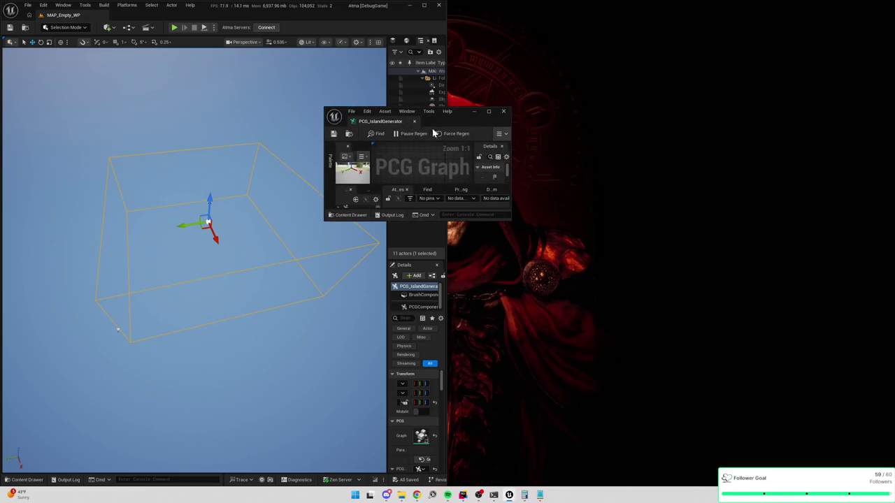
pyautogui.doubleClick(457, 123)
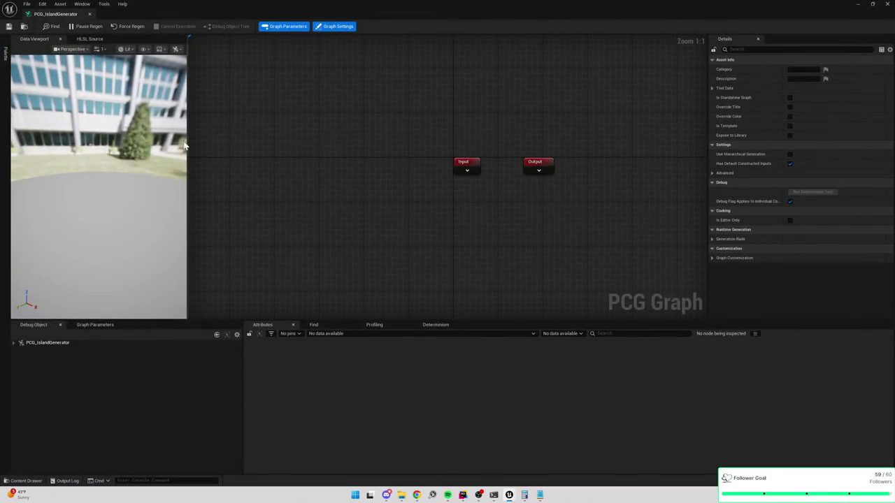
# Widen the data preview and add a Create Points Sphere node from the 'create points' search
pyautogui.moveTo(187, 143)
pyautogui.mouseDown()
pyautogui.moveTo(399, 162)
pyautogui.moveTo(295, 150)
pyautogui.mouseUp()
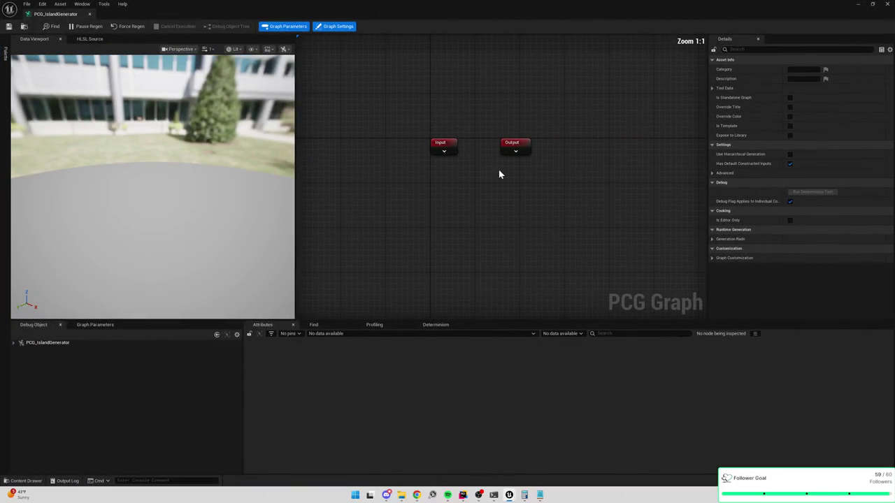
pyautogui.rightClick(478, 180)
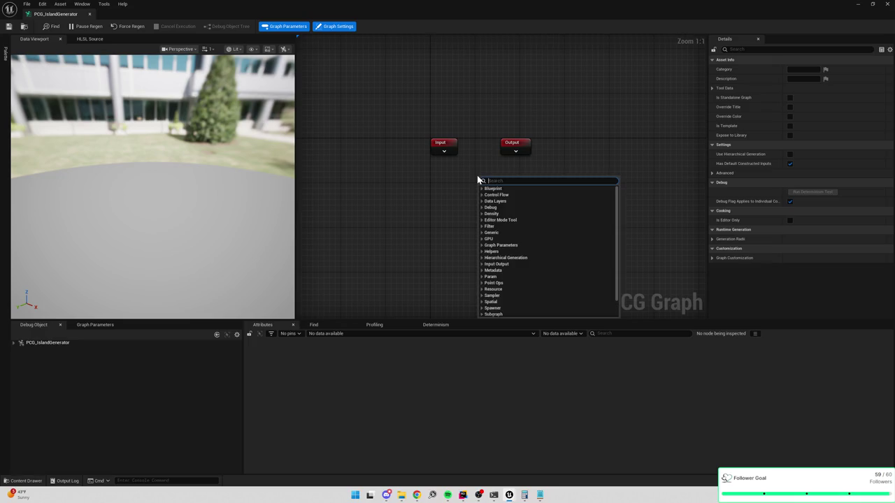
pyautogui.write('create points')
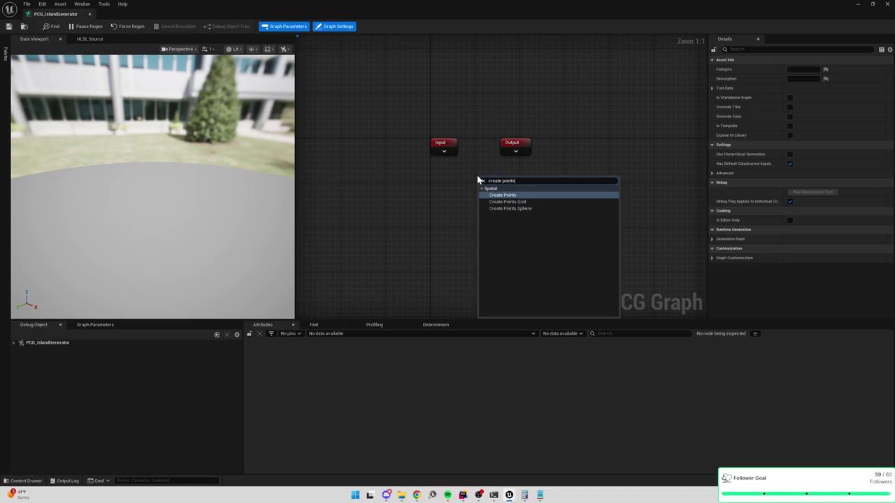
pyautogui.press('Down')
pyautogui.press('Down')
pyautogui.press('Return')
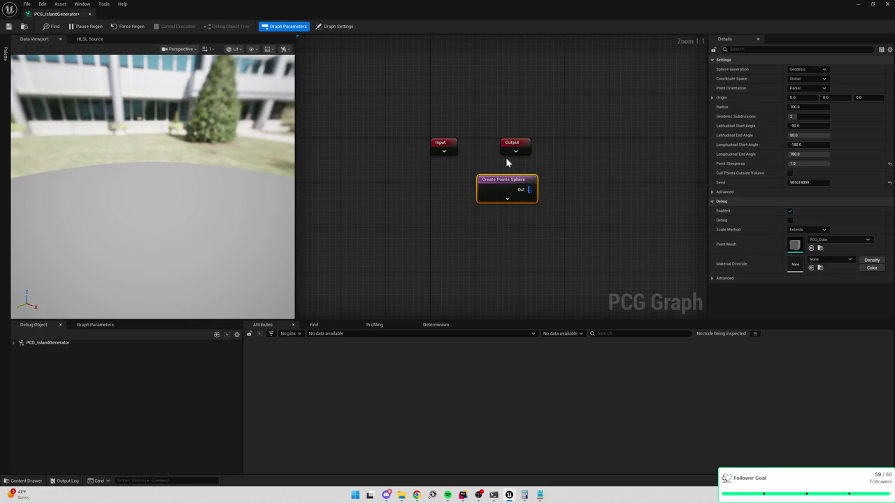
# Keep Geodesic generation, enable debug and inspect on the sphere node, and move it down-right
pyautogui.click(808, 70)
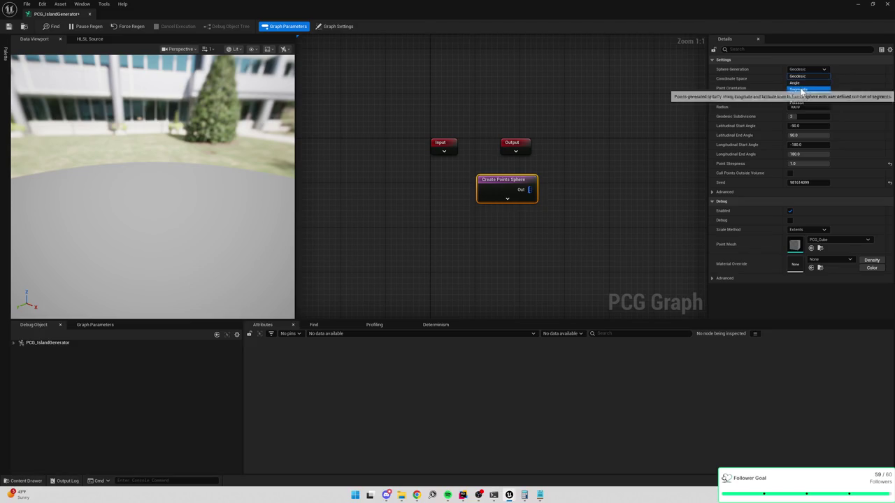
pyautogui.click(749, 98)
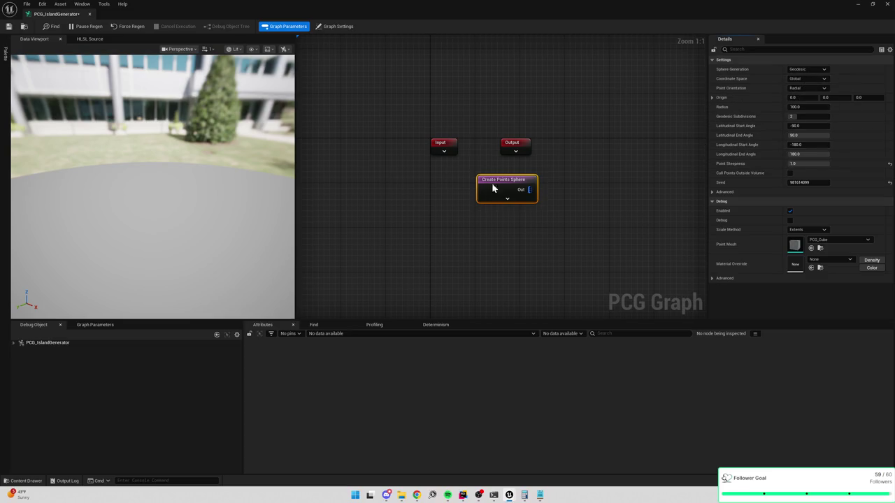
pyautogui.press('d')
pyautogui.press('a')
pyautogui.moveTo(236, 161)
pyautogui.mouseDown()
pyautogui.moveTo(236, 206)
pyautogui.moveTo(282, 171)
pyautogui.mouseUp()
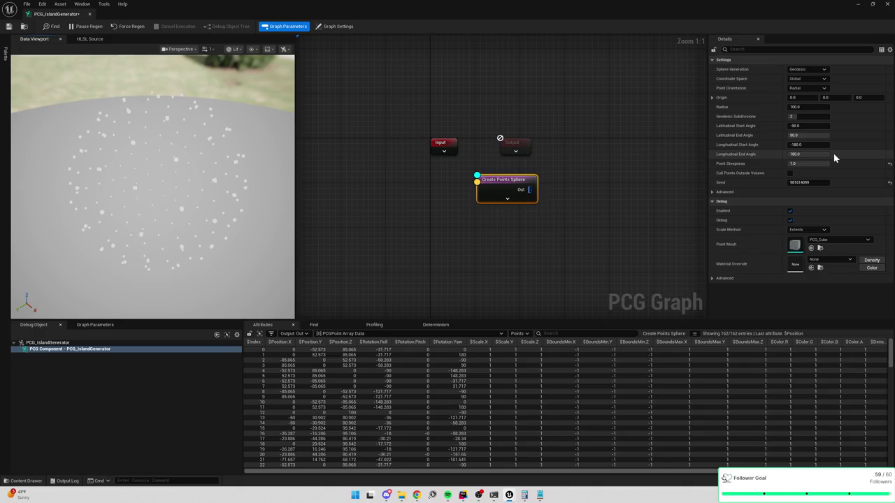
pyautogui.moveTo(620, 226); pyautogui.dragTo(437, 176)
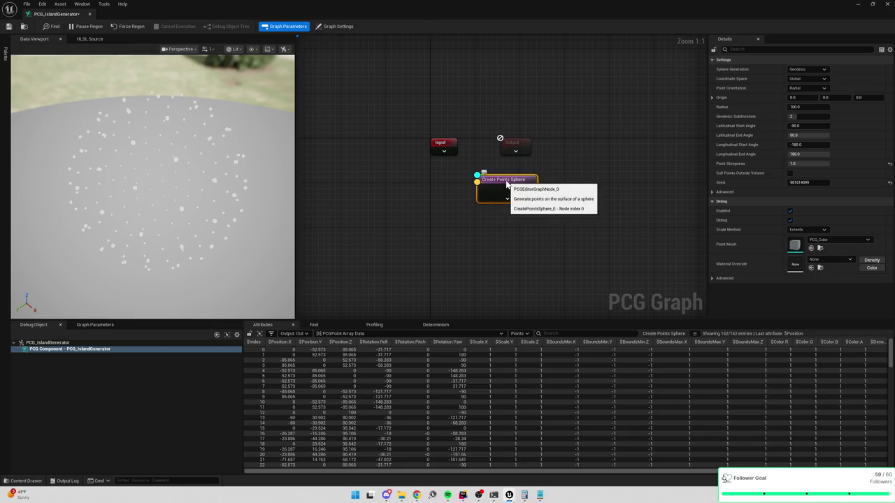
pyautogui.moveTo(507, 187); pyautogui.dragTo(568, 272)
pyautogui.click(455, 200)
# Add a Create Points Grid node and place it left of the sphere node
pyautogui.rightClick(455, 200)
pyautogui.write('create')
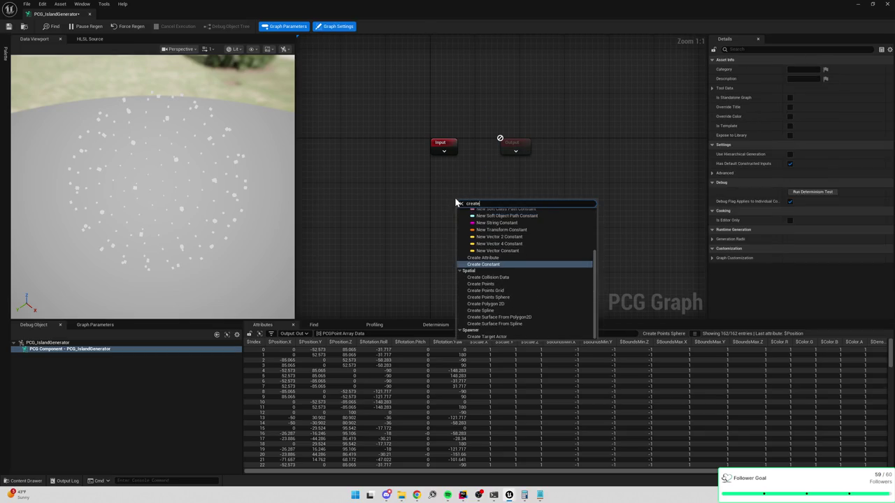
pyautogui.write(' base')
pyautogui.press('BackSpace')
pyautogui.press('BackSpace')
pyautogui.press('BackSpace')
pyautogui.press('BackSpace')
pyautogui.press('BackSpace')
pyautogui.press('BackSpace')
pyautogui.write('c')
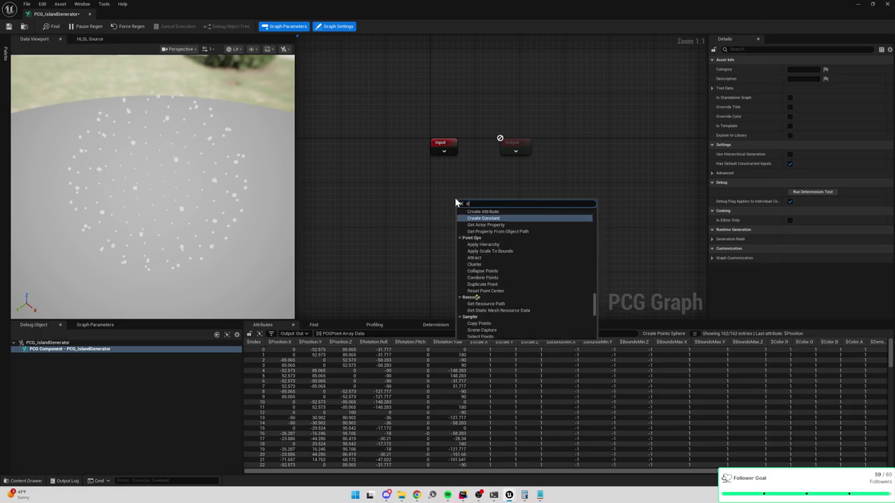
pyautogui.write('reate poin')
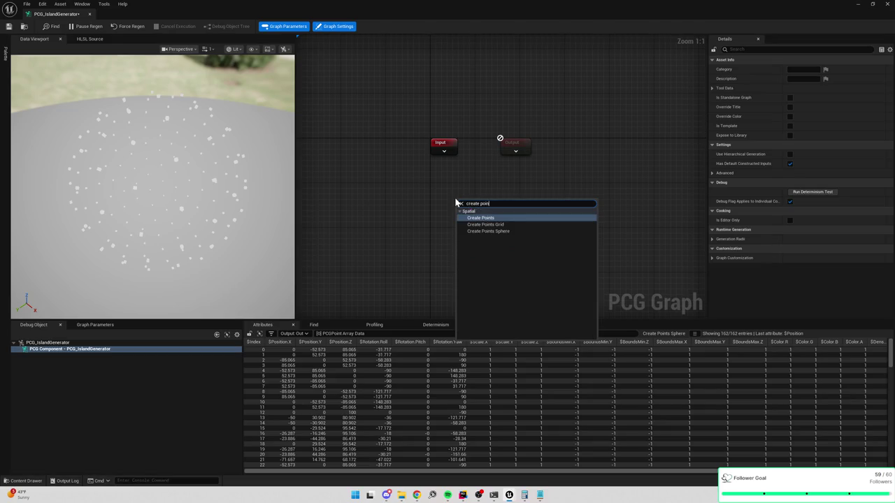
pyautogui.click(486, 225)
pyautogui.moveTo(505, 198); pyautogui.dragTo(458, 194)
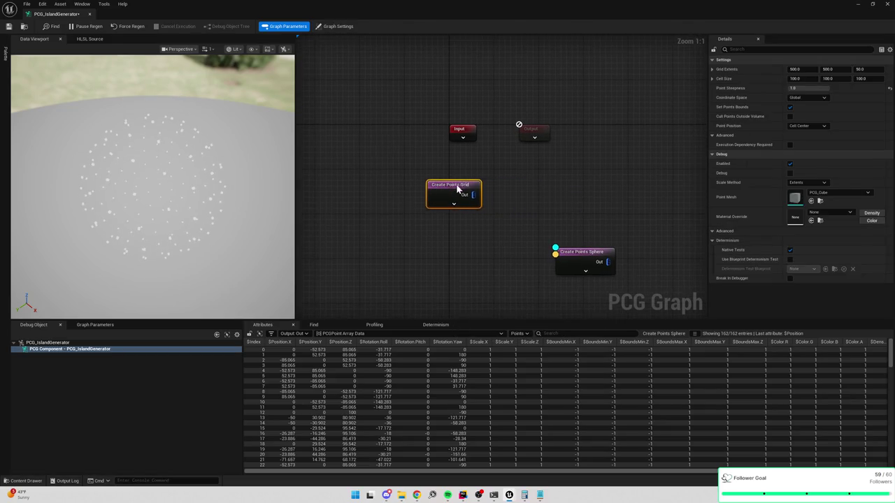
# Enable debug and inspect on the grid node, set extents 25600×25600×50 and cell size Z 50
pyautogui.press('d')
pyautogui.press('a')
pyautogui.scroll(-2, 466, 216)
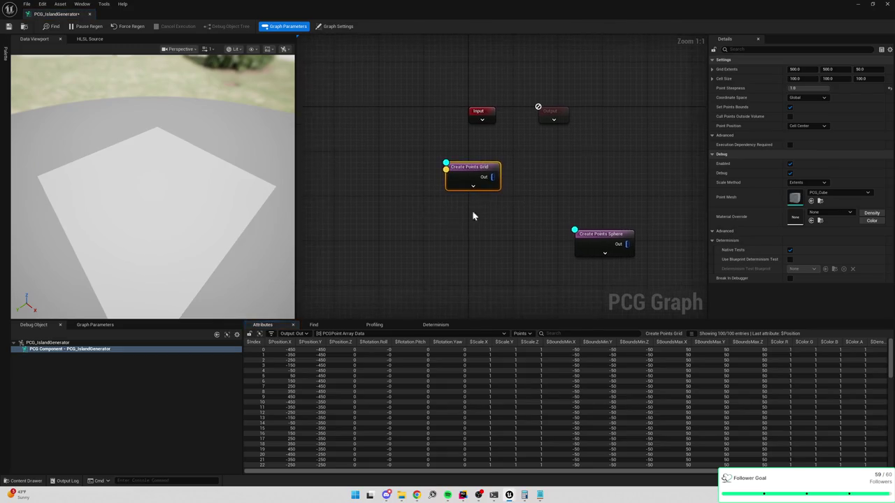
pyautogui.click(797, 69)
pyautogui.write('2')
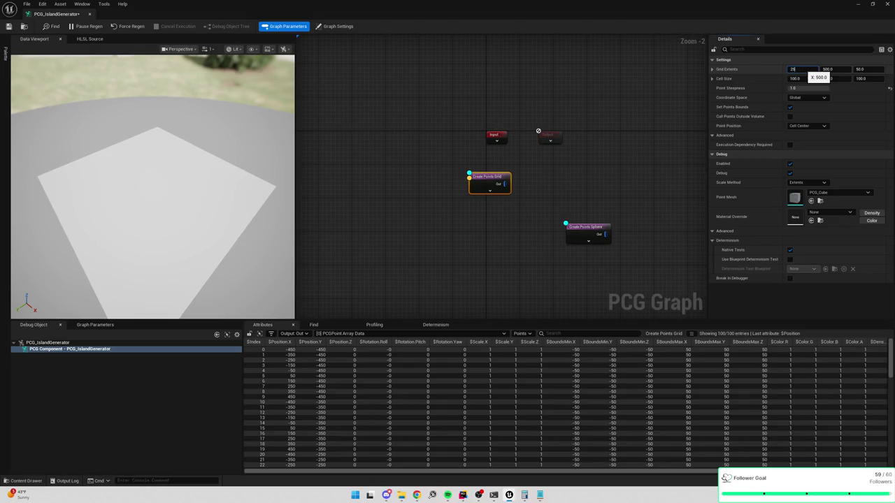
pyautogui.write('56')
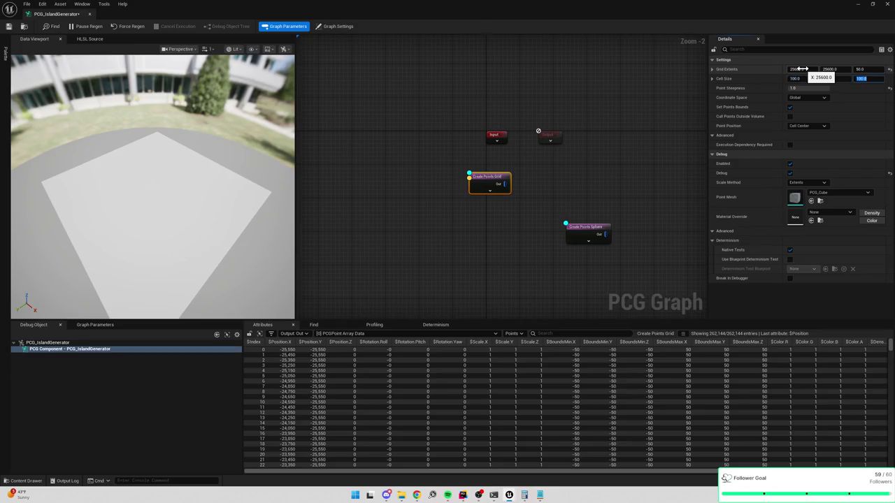
pyautogui.press('Tab')
pyautogui.write('50')
pyautogui.press('Return')
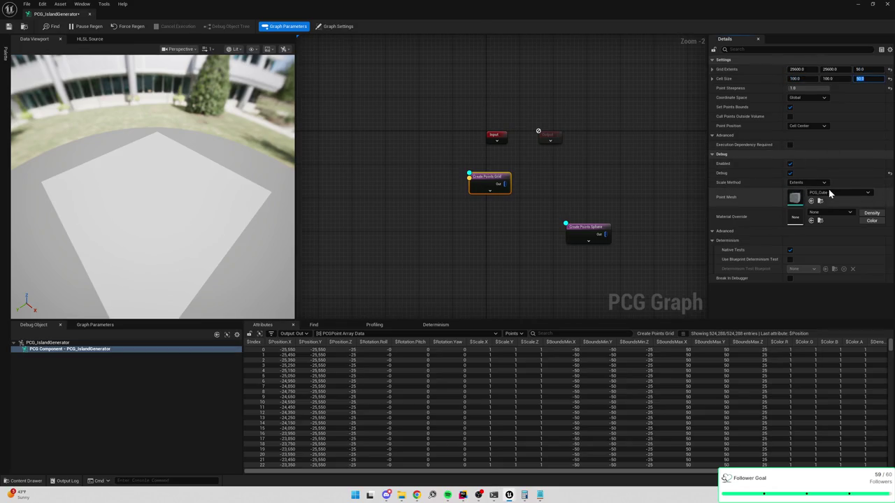
pyautogui.click(831, 193)
# Set the grid's debug Point Mesh to SM_TileCube
pyautogui.write('ile')
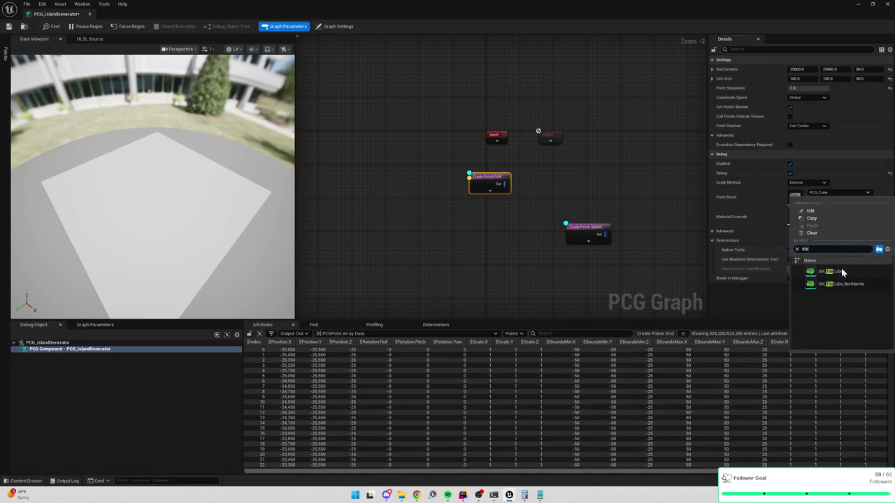
pyautogui.click(832, 271)
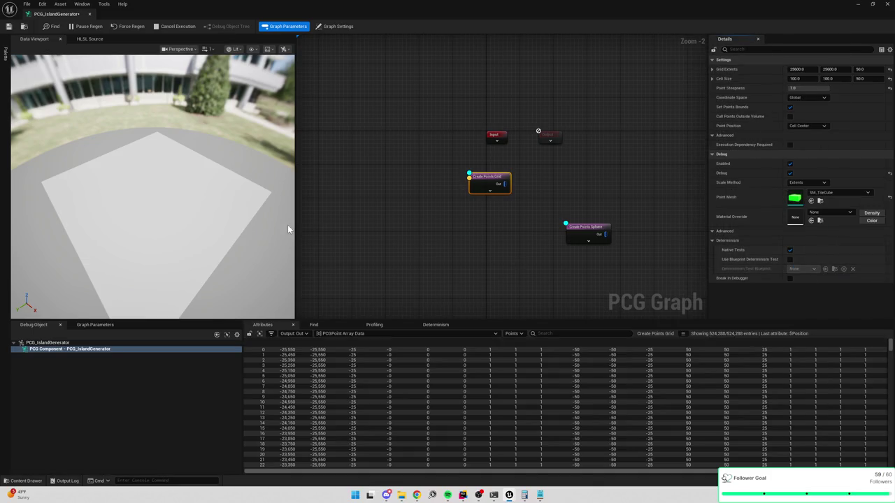
pyautogui.moveTo(284, 214)
pyautogui.mouseDown()
pyautogui.moveTo(217, 202)
pyautogui.moveTo(172, 258)
pyautogui.mouseUp()
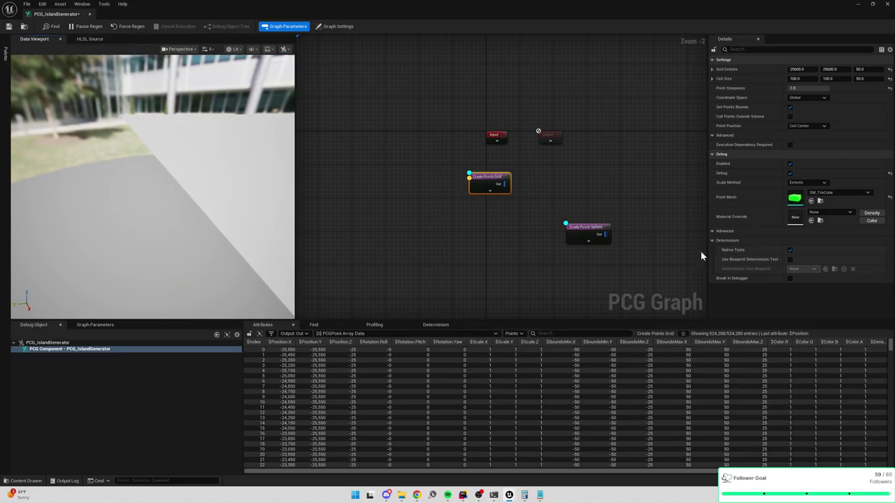
# Apply MI_Tile_LowGrass as the debug material override and view the tiled surface
pyautogui.click(850, 212)
pyautogui.write('ile_')
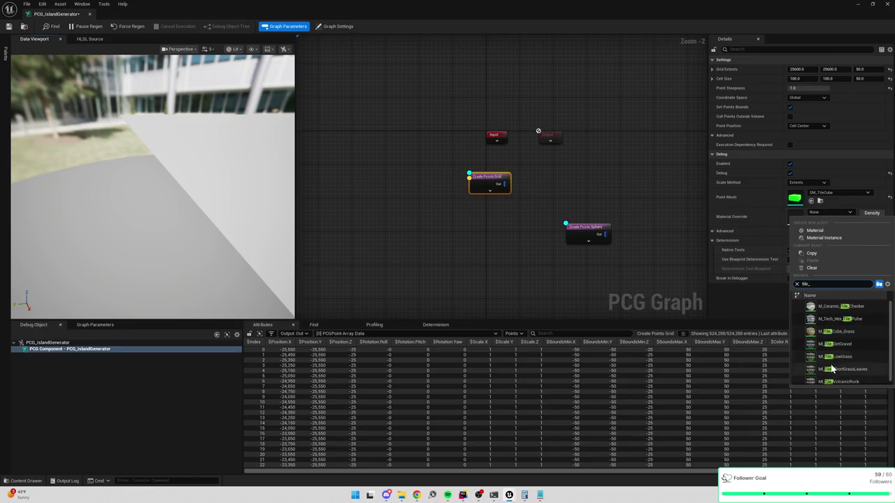
pyautogui.click(838, 353)
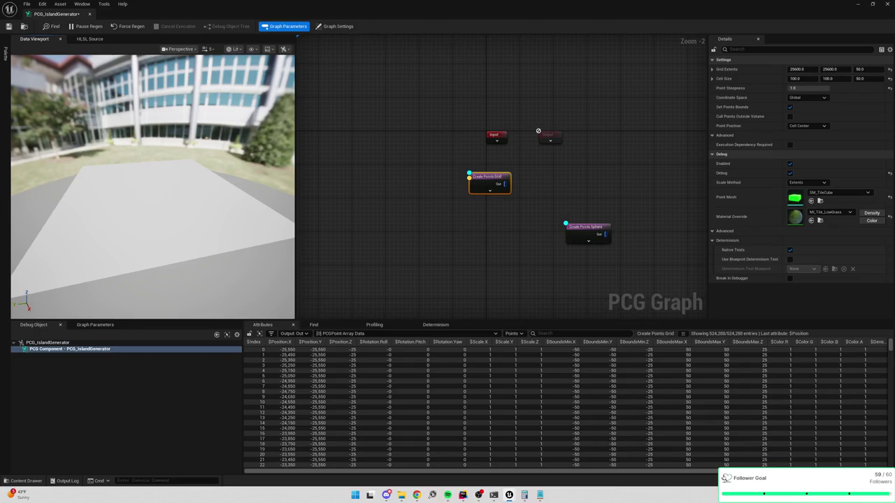
pyautogui.moveTo(207, 175); pyautogui.dragTo(231, 161)
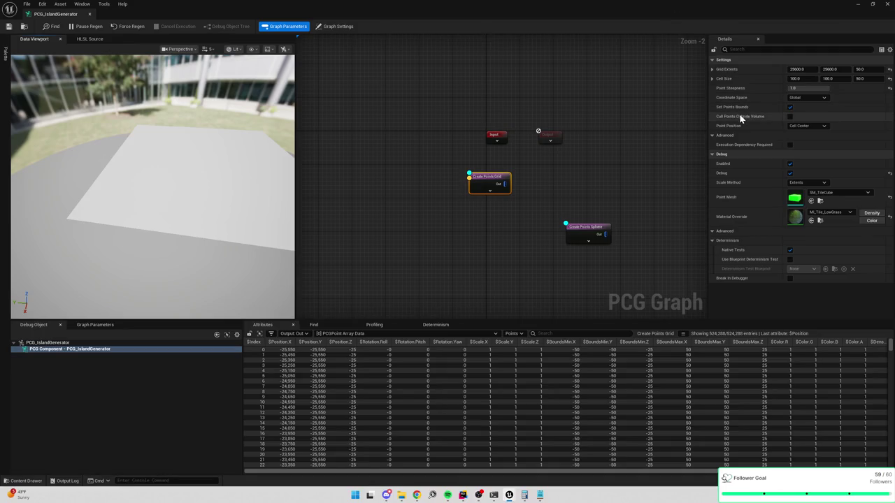
pyautogui.scroll(2, 153, 182)
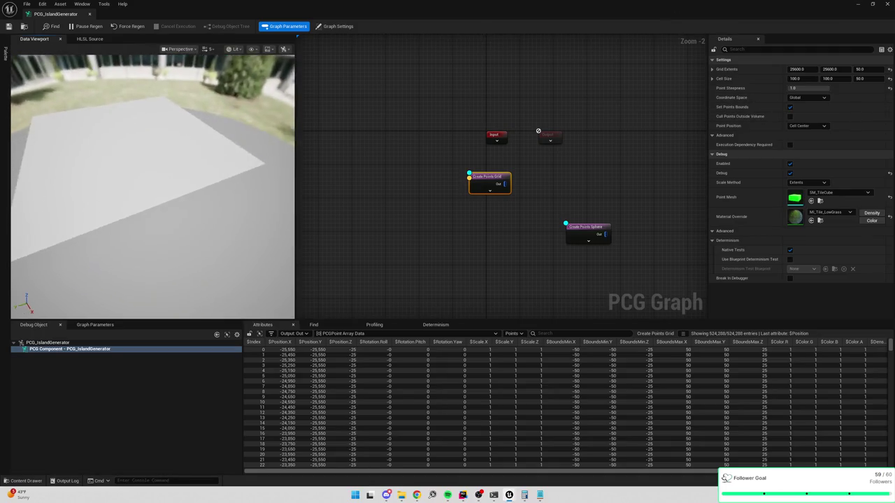
pyautogui.moveTo(152, 182); pyautogui.dragTo(162, 181)
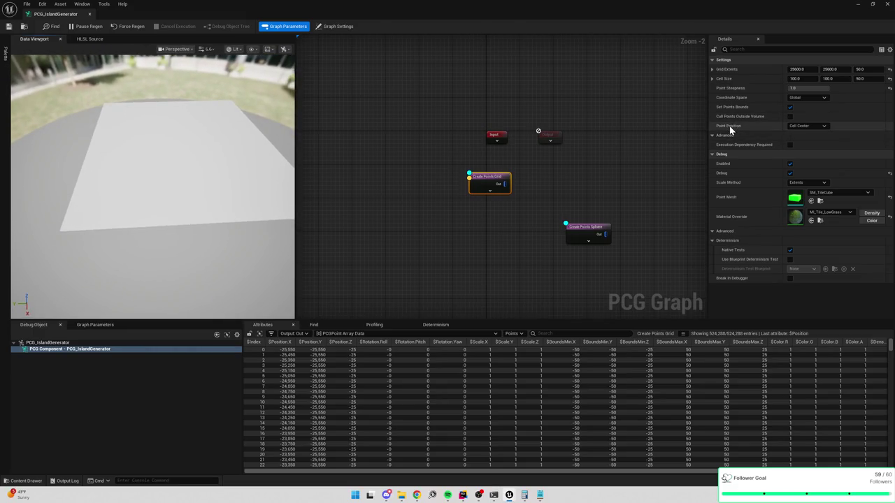
pyautogui.moveTo(122, 158); pyautogui.dragTo(140, 161)
pyautogui.moveTo(598, 237); pyautogui.dragTo(514, 260)
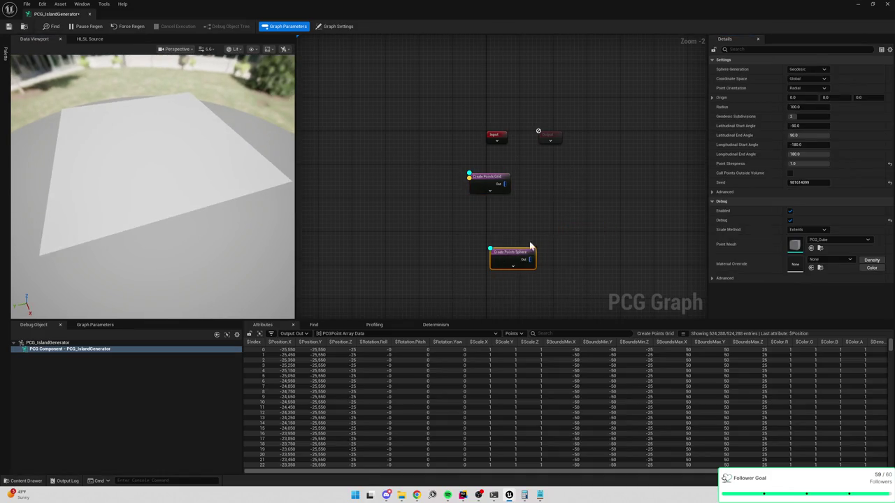
# Replace the Create Points Sphere node with a Debug node
pyautogui.press('Delete')
pyautogui.rightClick(522, 214)
pyautogui.write('debug')
pyautogui.press('Return')
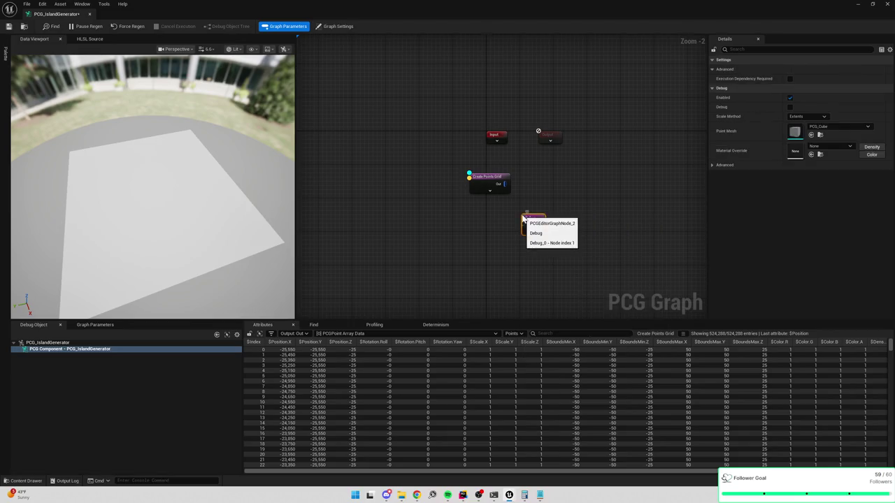
pyautogui.click(834, 132)
pyautogui.press('Escape')
pyautogui.click(714, 164)
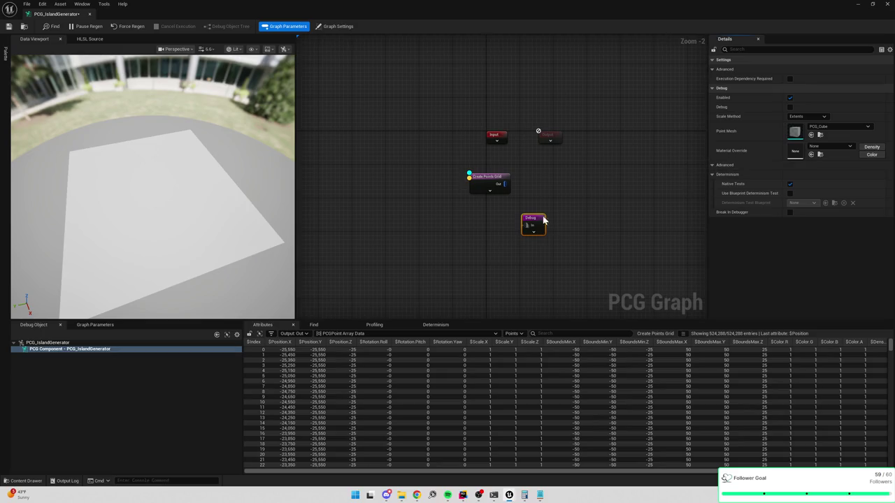
pyautogui.moveTo(535, 221); pyautogui.dragTo(584, 230)
# Add an Attribute Maths Set node fed from the Create Points Grid output
pyautogui.moveTo(506, 184); pyautogui.dragTo(521, 219)
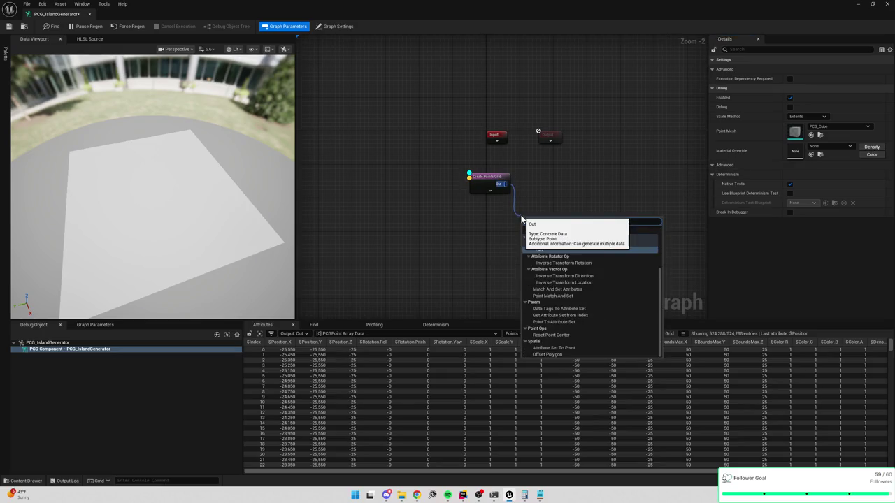
pyautogui.press('Return')
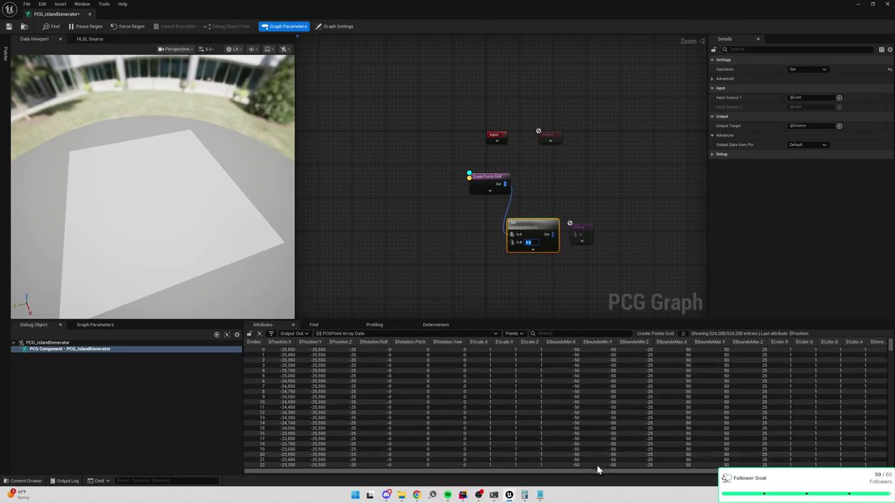
pyautogui.click(487, 180)
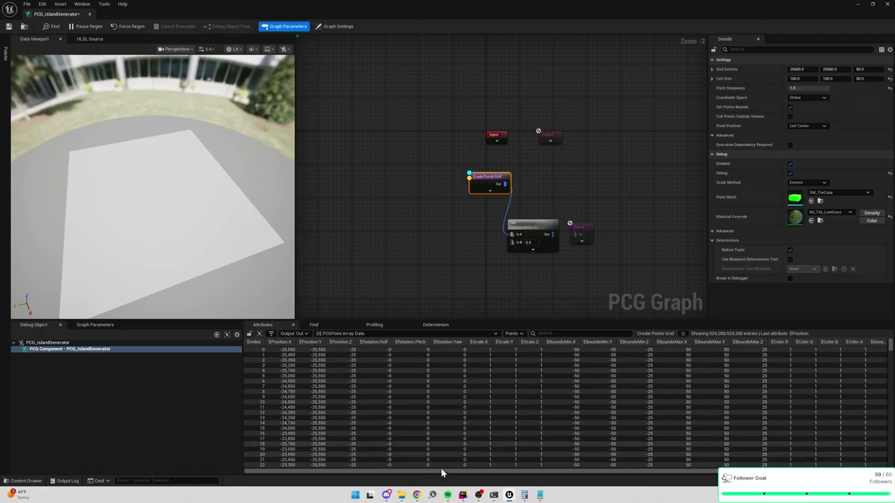
# Toggle Set Points Bounds off and back on, and set the debug Scale Method to Absolute
pyautogui.moveTo(555, 484); pyautogui.dragTo(627, 493)
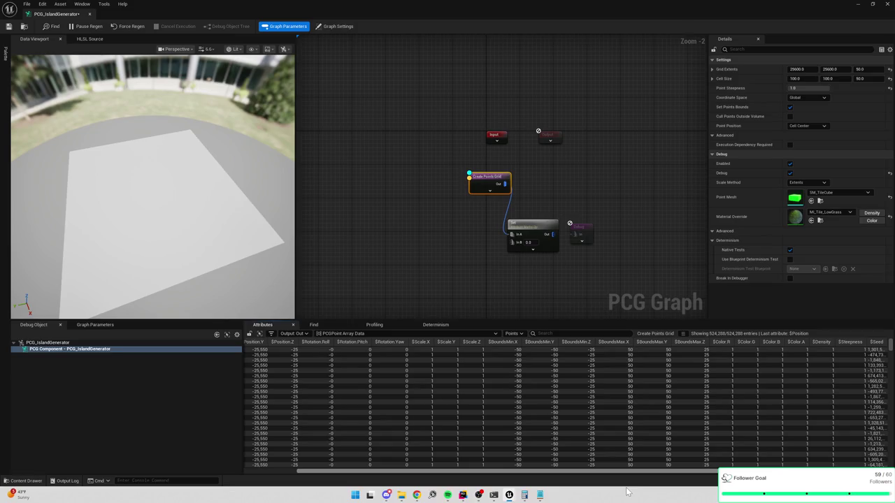
pyautogui.click(790, 107)
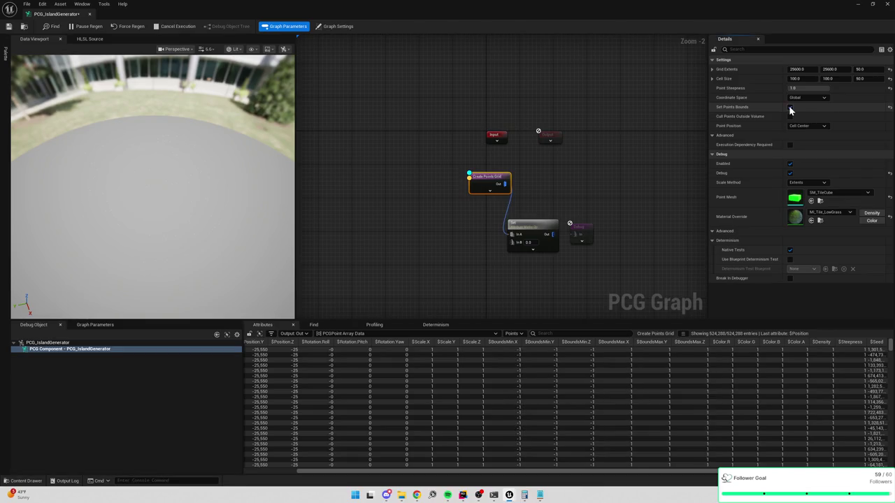
pyautogui.moveTo(493, 275); pyautogui.dragTo(573, 254)
pyautogui.moveTo(153, 210); pyautogui.dragTo(227, 184)
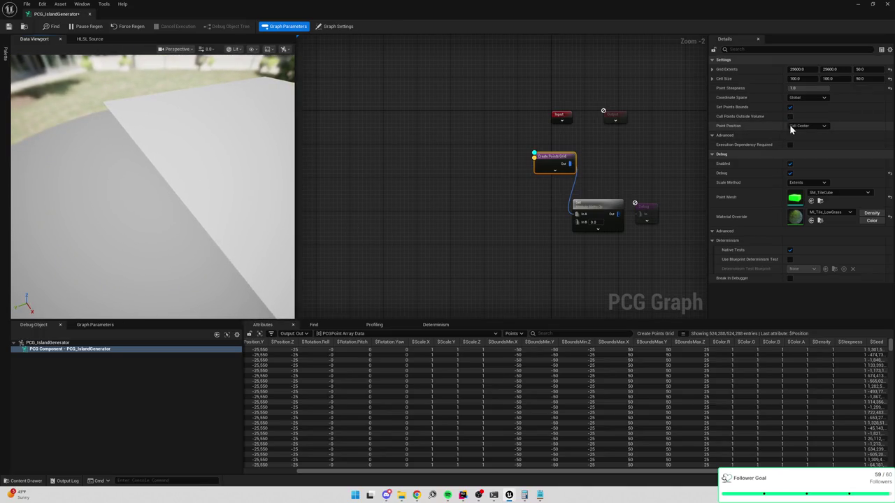
pyautogui.click(789, 107)
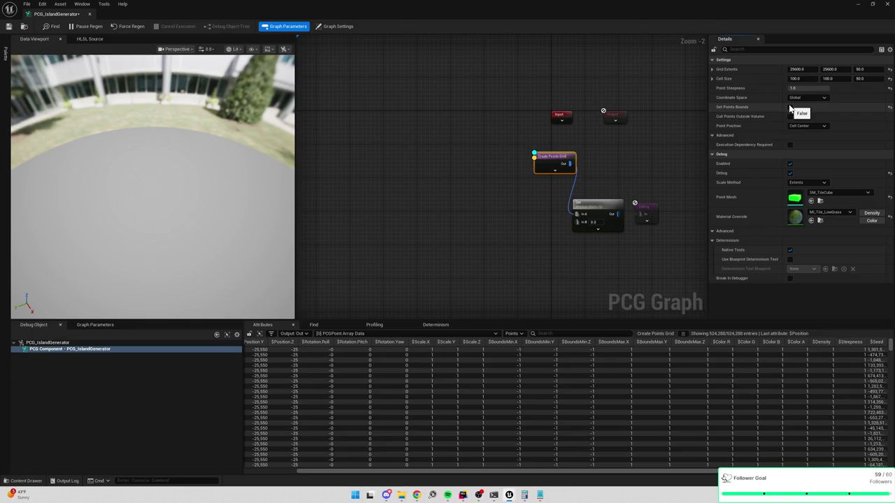
pyautogui.click(789, 106)
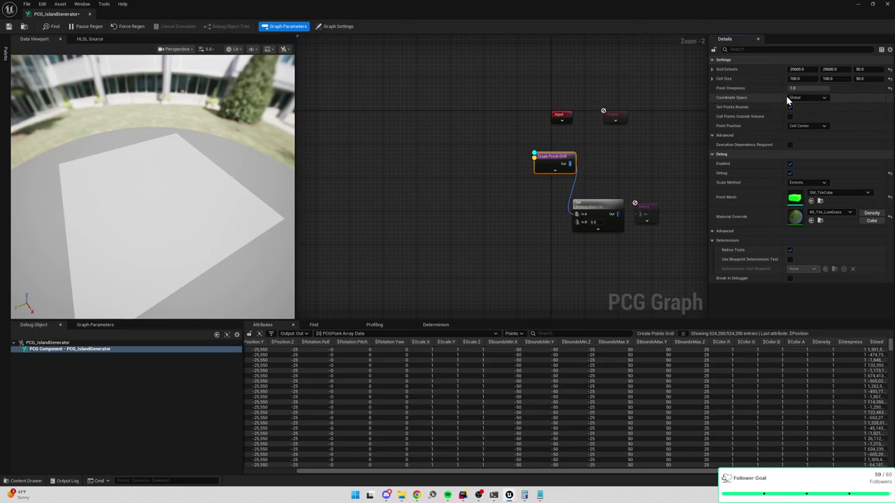
pyautogui.click(808, 183)
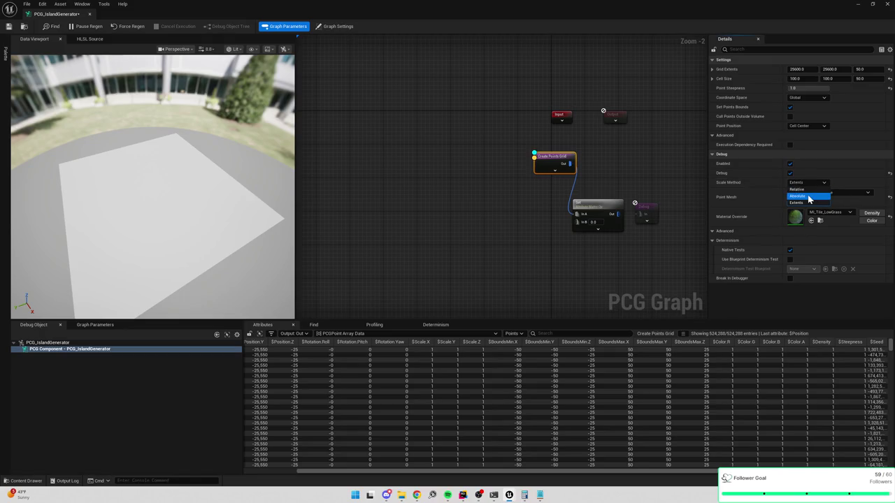
pyautogui.click(809, 198)
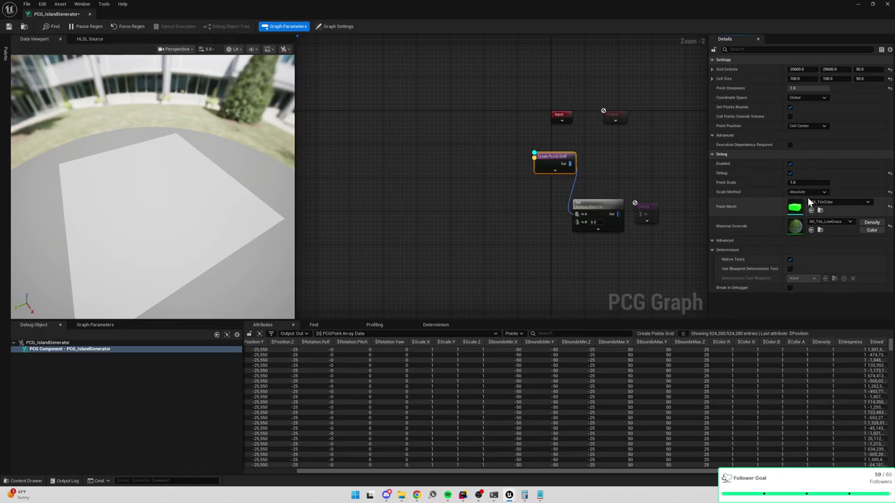
# Bring the preview closer to the tile plane and restore the graph editor to a smaller window
pyautogui.moveTo(230, 210)
pyautogui.mouseDown()
pyautogui.moveTo(203, 192)
pyautogui.moveTo(172, 85)
pyautogui.mouseUp()
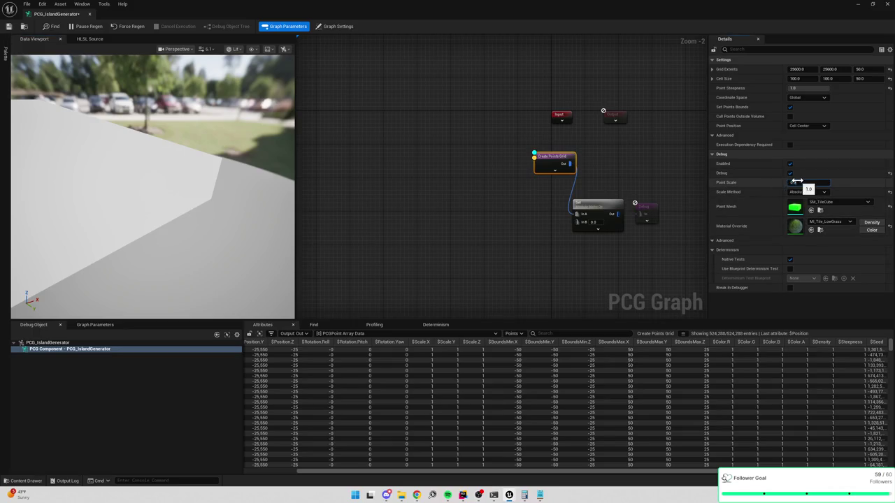
pyautogui.moveTo(152, 182); pyautogui.dragTo(217, 184)
pyautogui.moveTo(367, 14)
pyautogui.mouseDown()
pyautogui.moveTo(519, 124)
pyautogui.moveTo(649, 168)
pyautogui.mouseUp()
pyautogui.moveTo(209, 280)
pyautogui.mouseDown()
pyautogui.moveTo(198, 280)
pyautogui.moveTo(204, 268)
pyautogui.mouseUp()
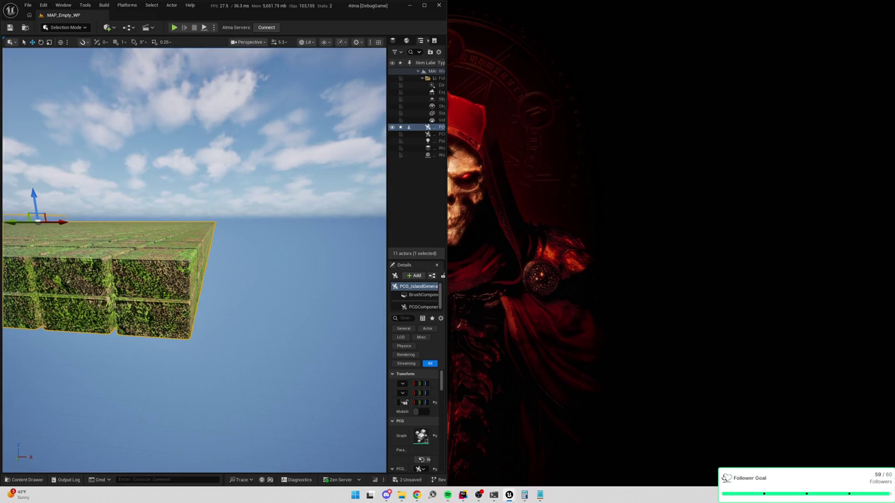
# Dock the PCG Graph editor to the right half of the screen and widen its settings panel
pyautogui.moveTo(536, 94); pyautogui.dragTo(682, 117)
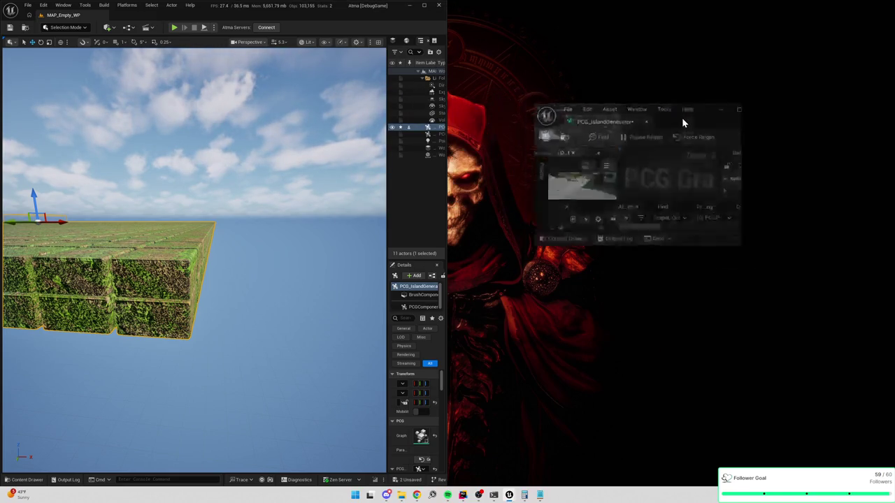
pyautogui.press('super+Right')
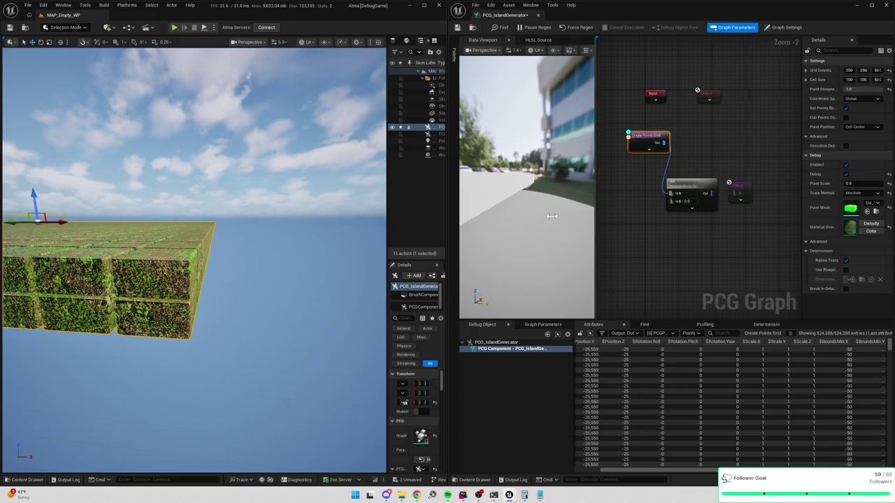
pyautogui.moveTo(599, 216); pyautogui.dragTo(492, 217)
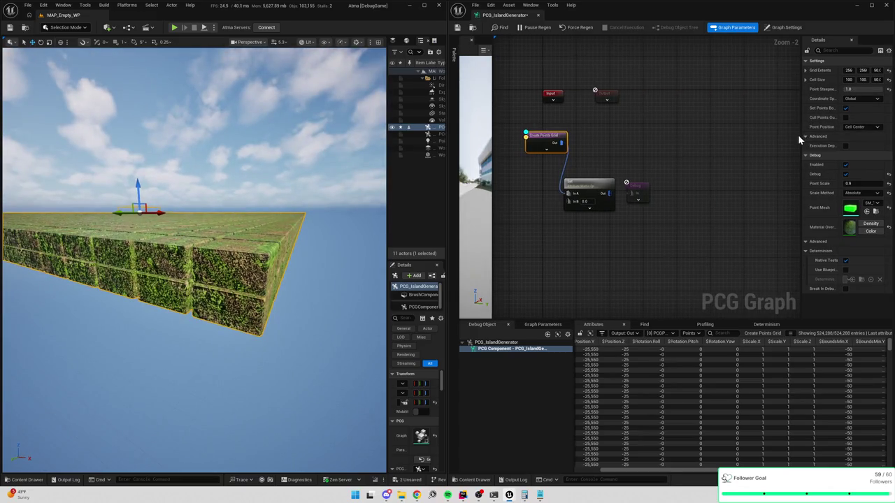
pyautogui.moveTo(803, 134); pyautogui.dragTo(697, 134)
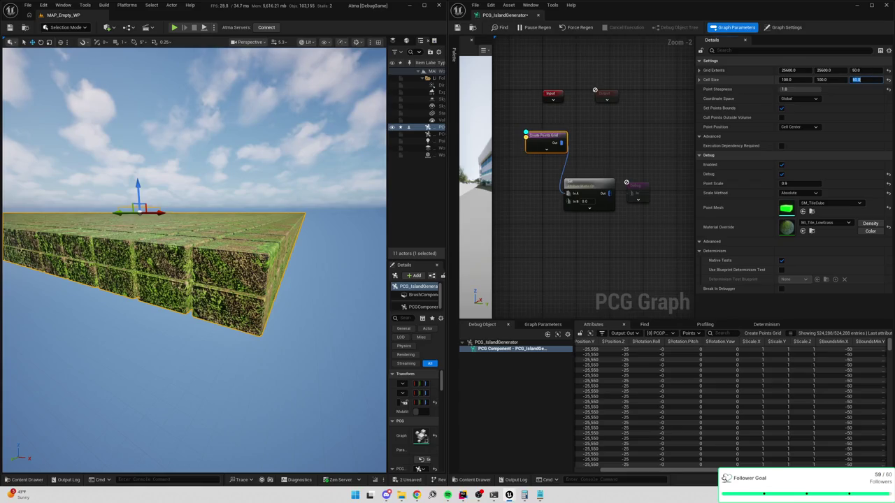
# Set Grid Extents Z to 0, Point Scale to 1.0 and Scale Method to Absolute
pyautogui.click(855, 70)
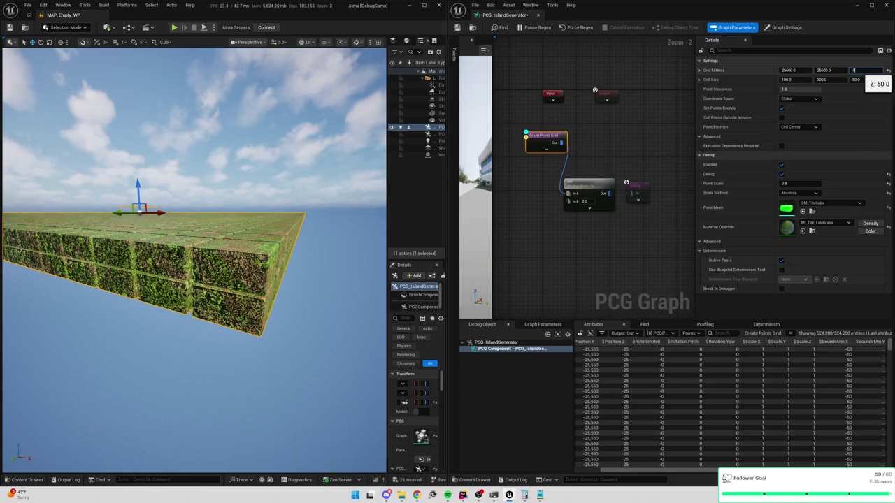
pyautogui.press('Return')
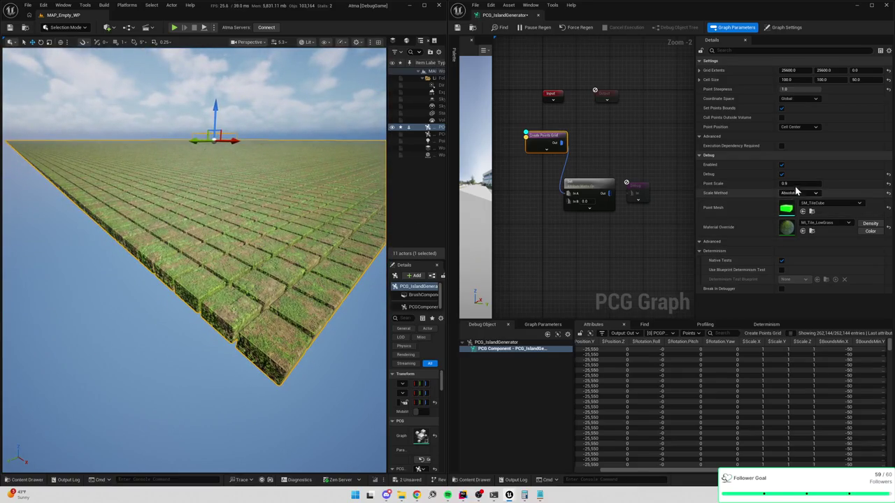
pyautogui.write('1')
pyautogui.press('Return')
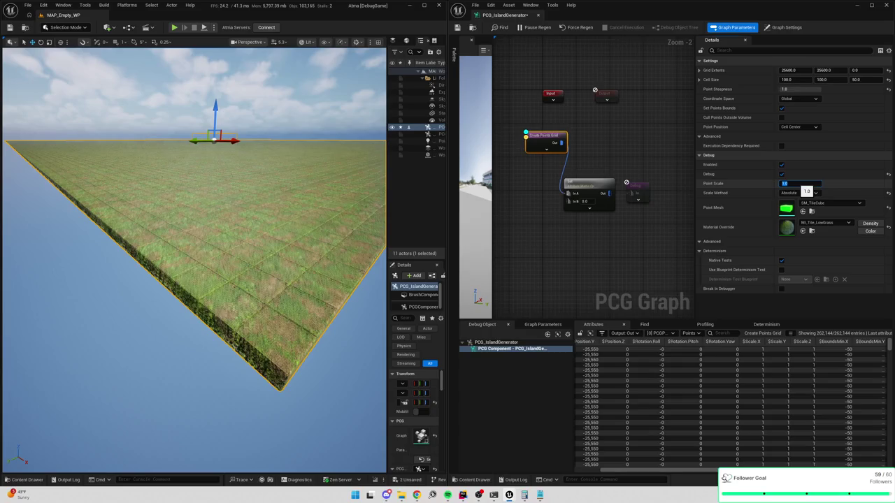
pyautogui.click(804, 193)
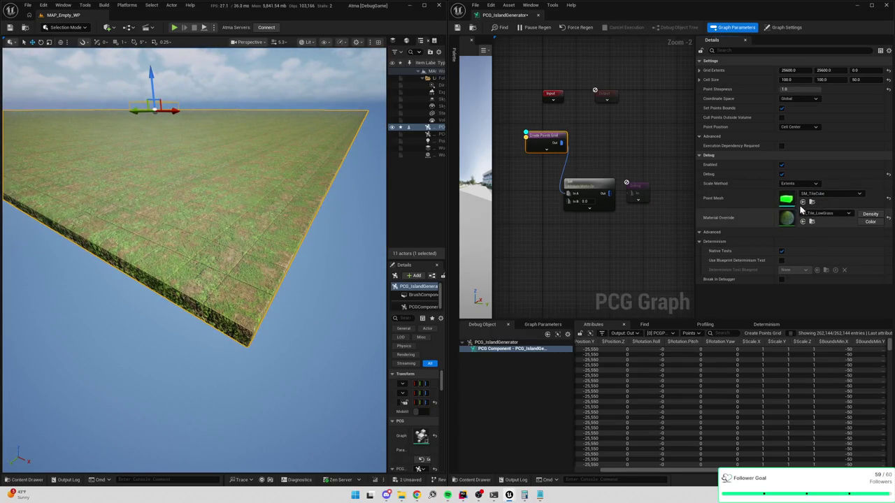
pyautogui.click(802, 184)
pyautogui.click(799, 201)
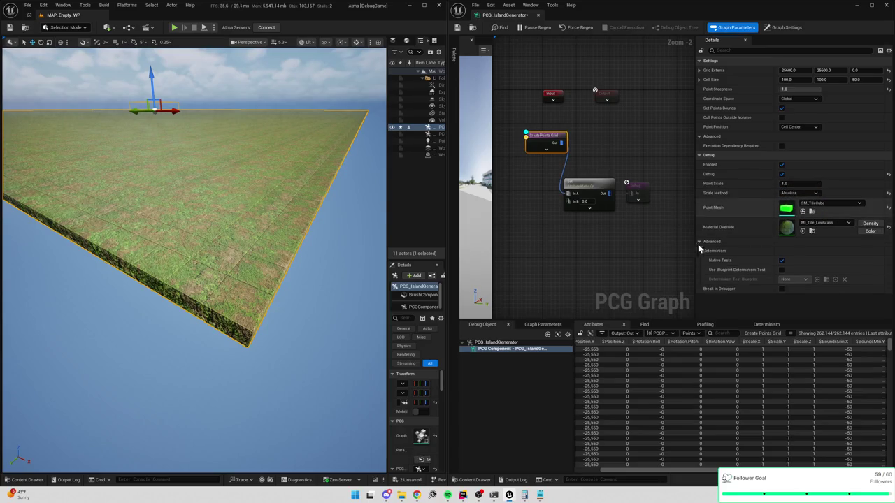
# Delete the Set node from the graph
pyautogui.moveTo(338, 247)
pyautogui.mouseDown()
pyautogui.moveTo(315, 240)
pyautogui.moveTo(298, 253)
pyautogui.mouseUp()
pyautogui.moveTo(594, 238); pyautogui.dragTo(563, 243)
pyautogui.click(556, 187)
pyautogui.press('Delete')
pyautogui.moveTo(556, 155); pyautogui.dragTo(584, 180)
# Create an Attribute Noise node wired from Create Points Grid's output via a 'noise' search, then select it
pyautogui.write('noise')
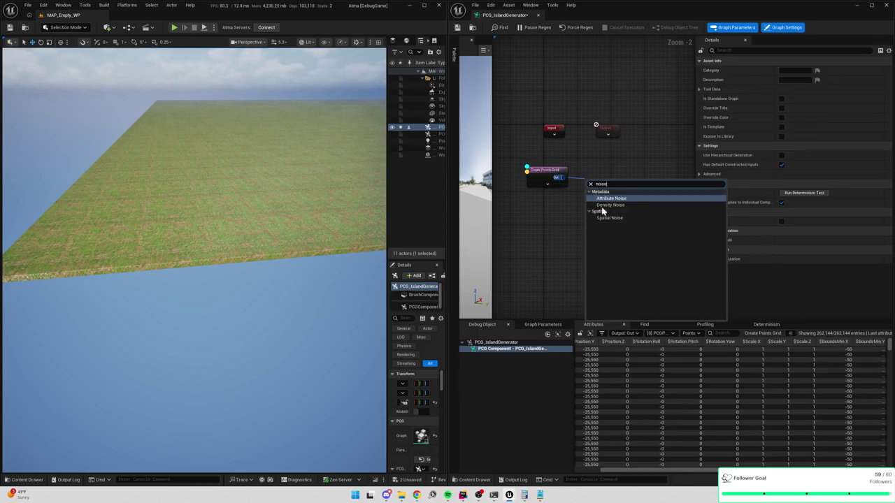
pyautogui.click(611, 199)
pyautogui.moveTo(613, 199); pyautogui.dragTo(623, 191)
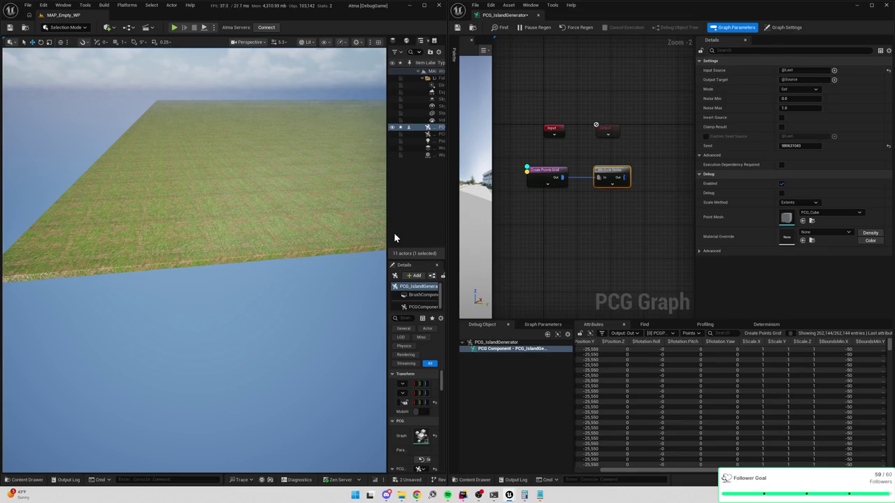
pyautogui.moveTo(296, 208)
pyautogui.mouseDown()
pyautogui.moveTo(265, 210)
pyautogui.moveTo(223, 238)
pyautogui.moveTo(231, 231)
pyautogui.moveTo(203, 188)
pyautogui.moveTo(185, 206)
pyautogui.mouseUp()
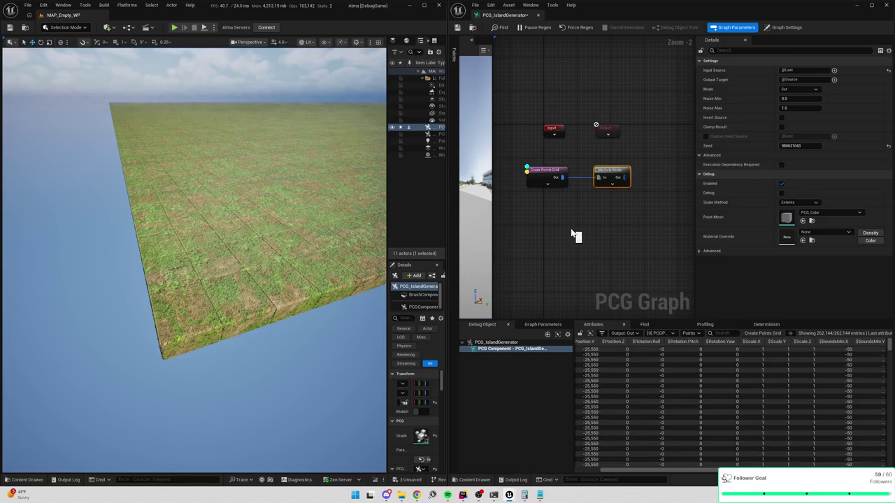
pyautogui.click(575, 236)
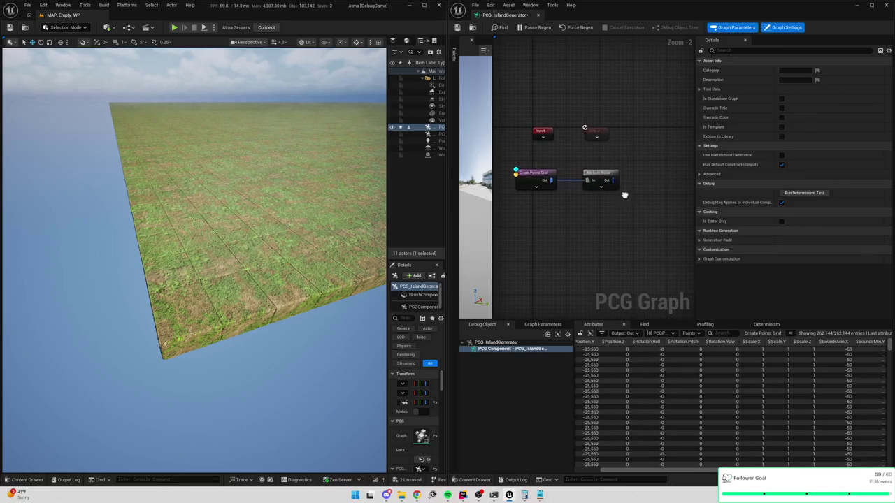
pyautogui.click(607, 177)
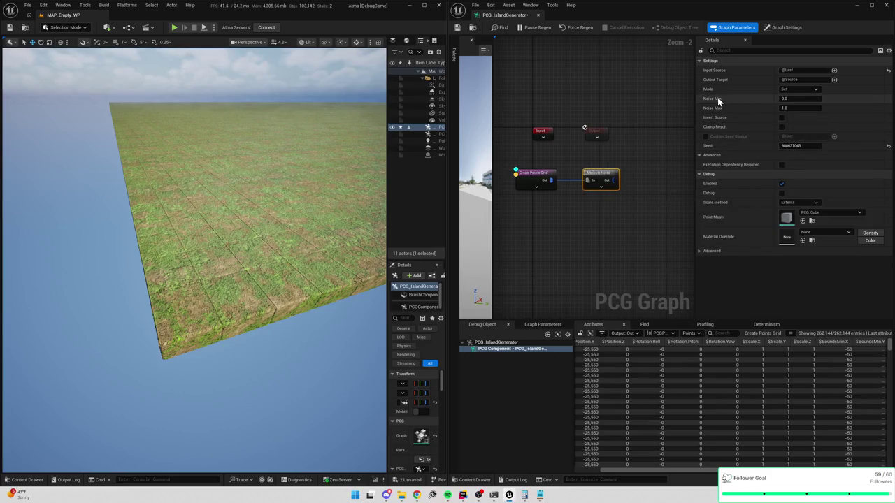
# Set the noise Mode to Multiply with Noise Min -2 and Noise Max 2
pyautogui.click(804, 90)
pyautogui.click(790, 122)
pyautogui.click(789, 99)
pyautogui.write('-1')
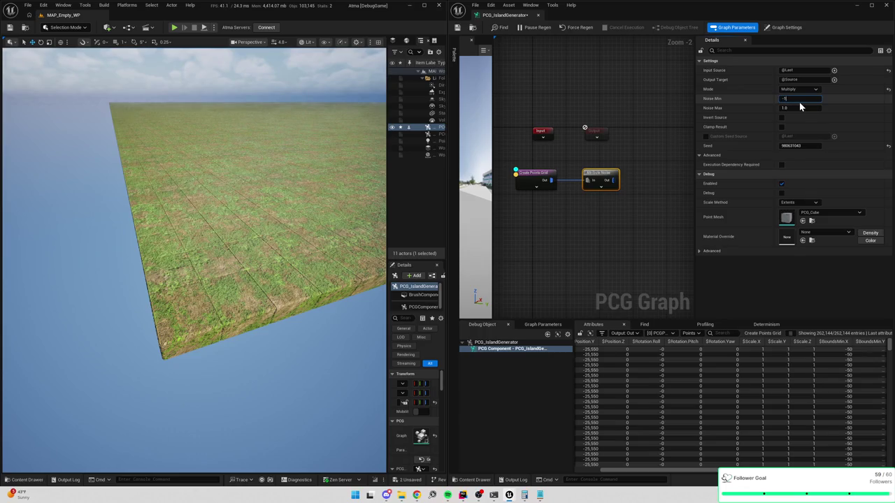
pyautogui.press('Return')
pyautogui.click(797, 98)
pyautogui.write('-2')
pyautogui.press('Tab')
pyautogui.write('2')
pyautogui.click(527, 174)
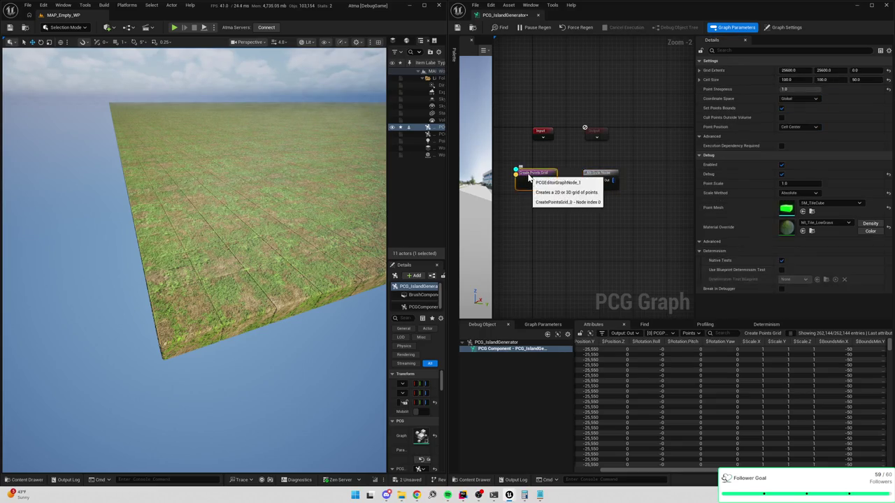
pyautogui.click(603, 181)
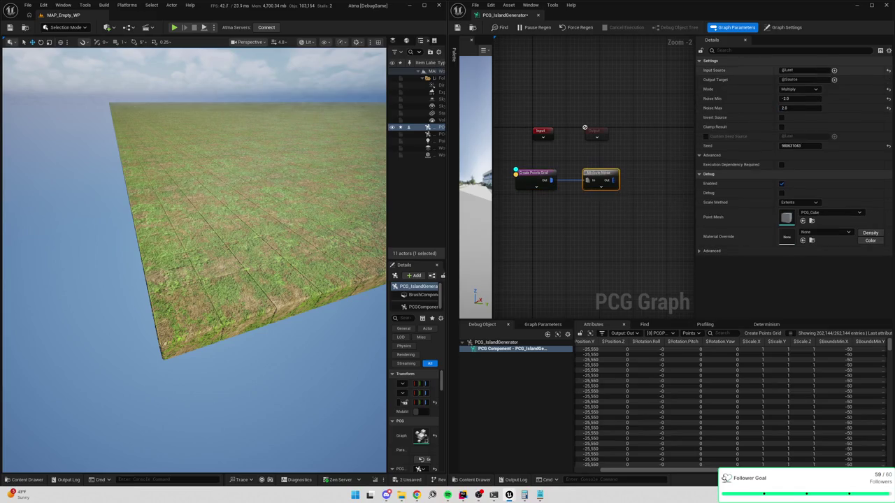
# Set Input Source and Output Target to $Position.Z and turn on the node's debug display
pyautogui.write('Position.Z')
pyautogui.press('Return')
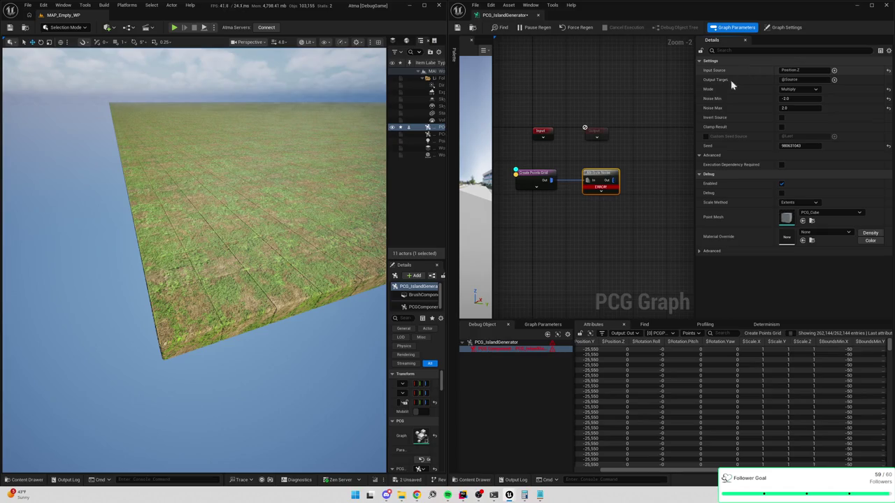
pyautogui.hotkey('shift', 'Tab')
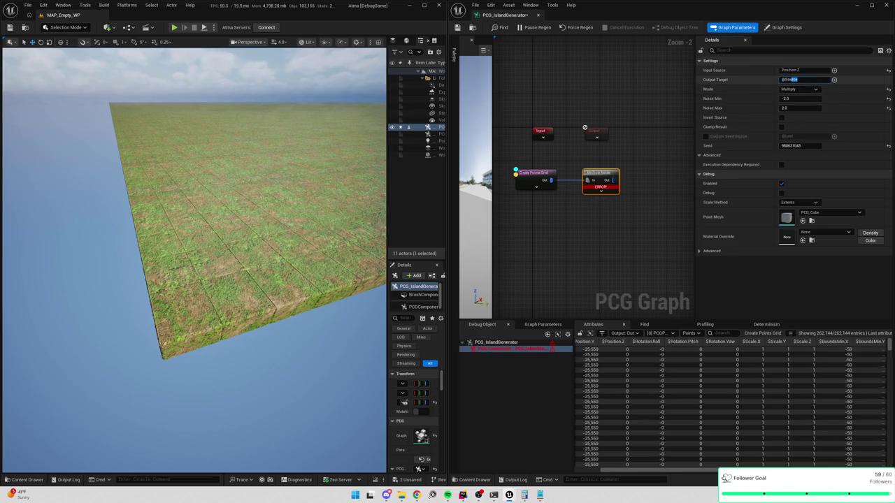
pyautogui.write('Position.Z')
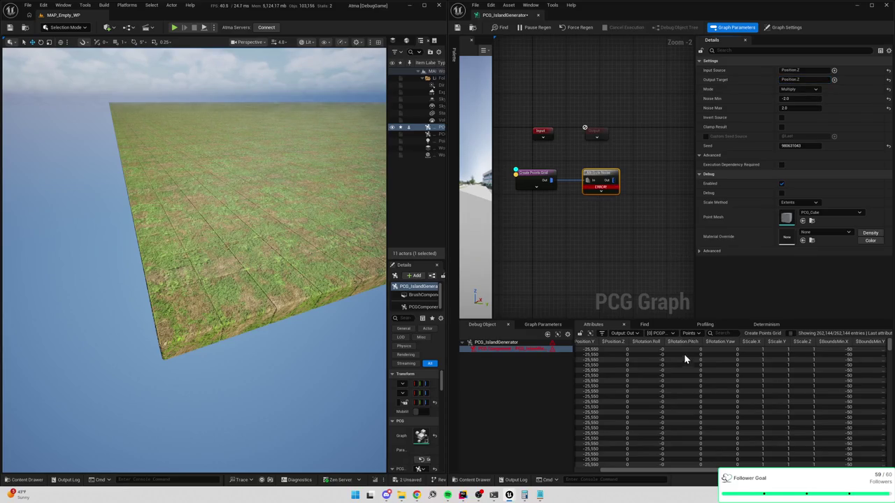
pyautogui.click(787, 72)
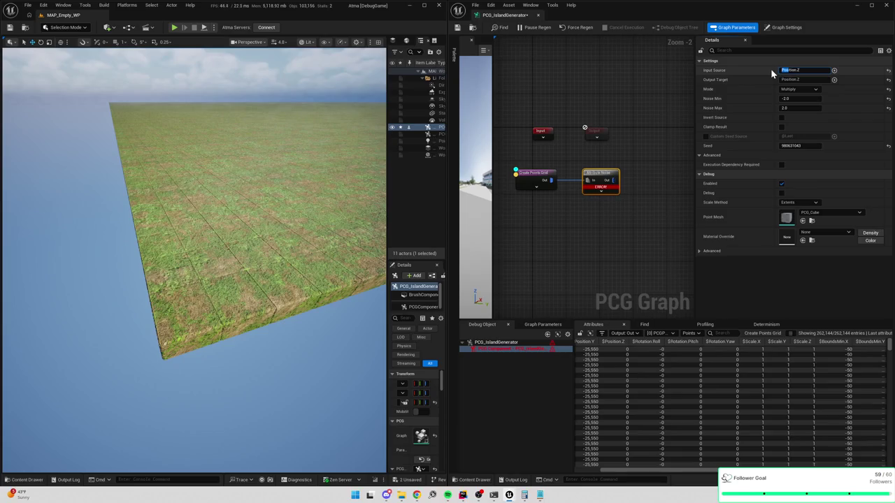
pyautogui.write('$')
pyautogui.press('Tab')
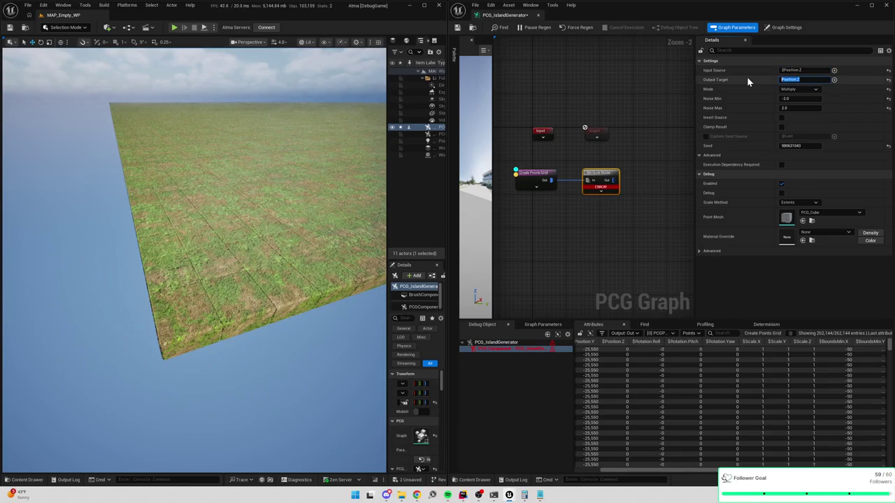
pyautogui.write('$')
pyautogui.press('Return')
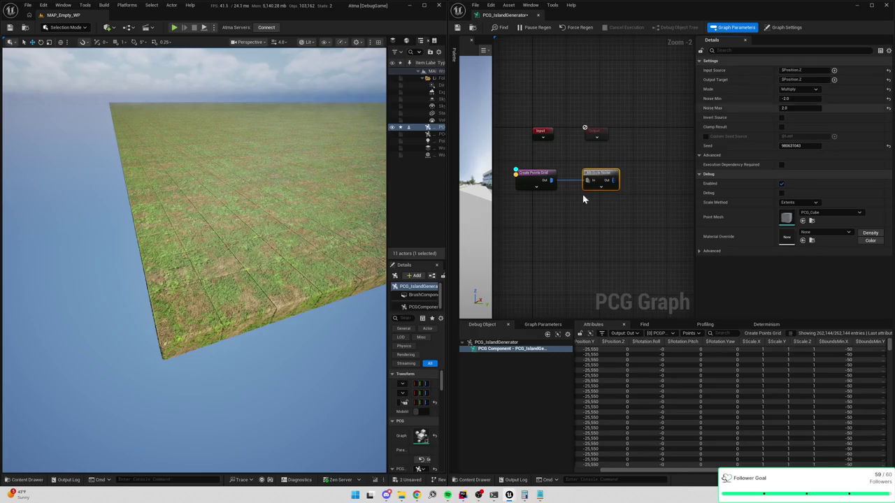
pyautogui.press('d')
pyautogui.press('a')
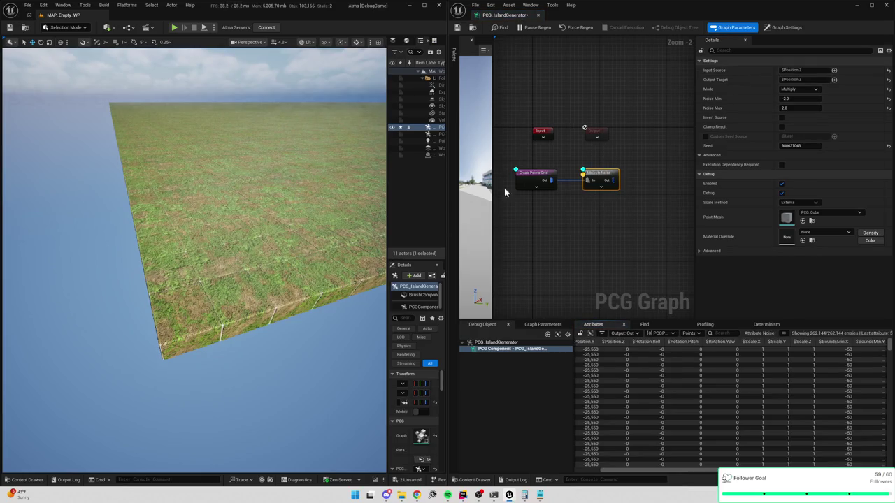
# Add a Debug node using SM_TileCube as its point mesh
pyautogui.click(549, 176)
pyautogui.moveTo(639, 152); pyautogui.dragTo(589, 201)
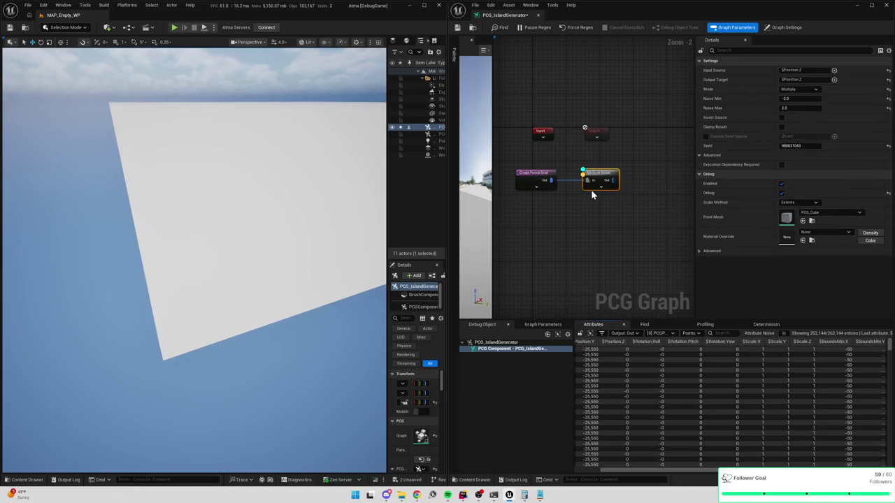
pyautogui.rightClick(645, 204)
pyautogui.write('debug')
pyautogui.press('Return')
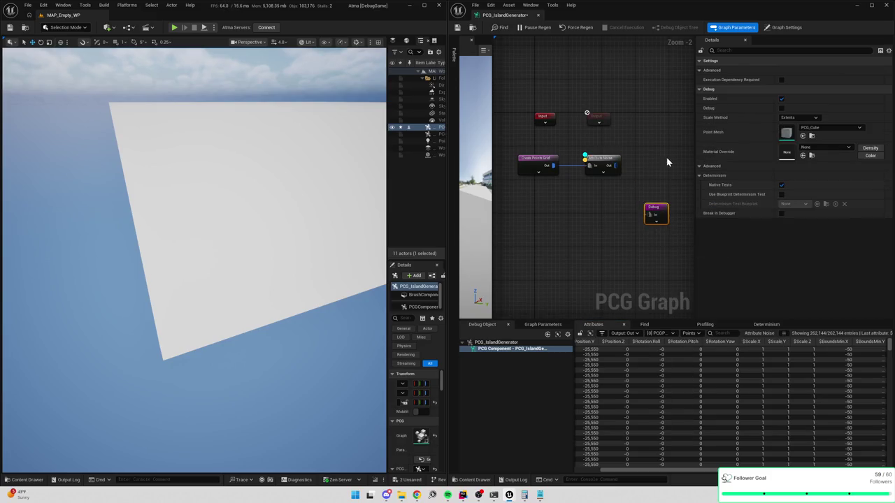
pyautogui.click(824, 130)
pyautogui.write('tile')
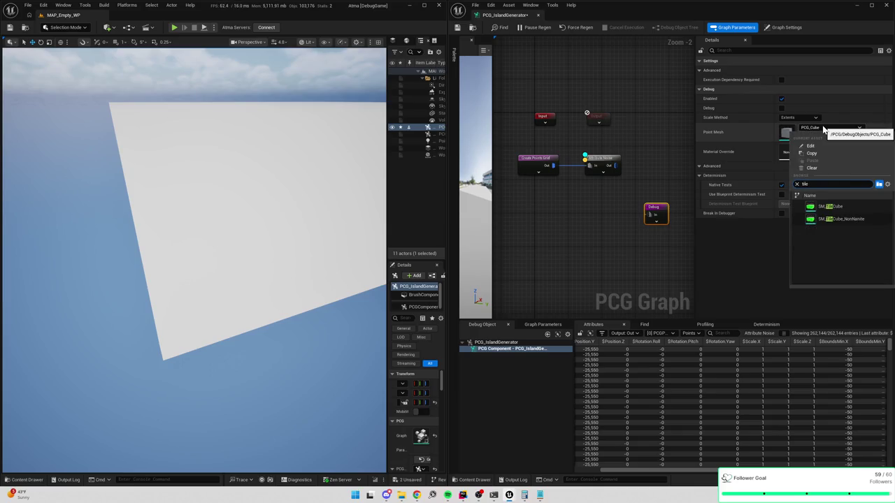
pyautogui.click(835, 206)
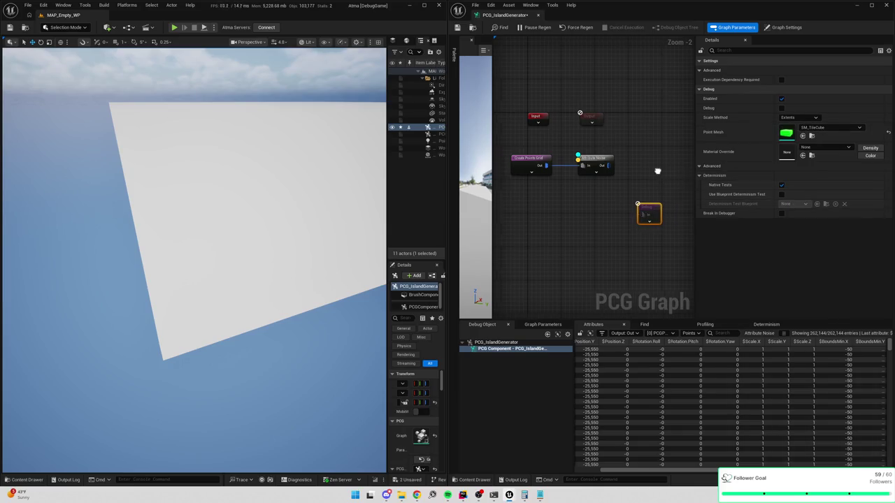
pyautogui.moveTo(660, 171); pyautogui.dragTo(636, 171)
pyautogui.moveTo(632, 213)
pyautogui.mouseDown()
pyautogui.moveTo(674, 173)
pyautogui.moveTo(549, 251)
pyautogui.moveTo(634, 174)
pyautogui.mouseUp()
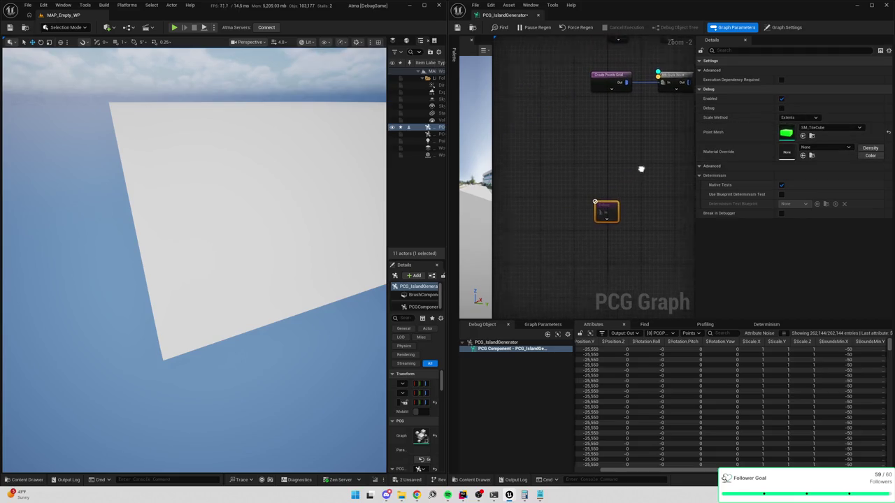
pyautogui.moveTo(569, 179)
pyautogui.mouseDown()
pyautogui.moveTo(511, 220)
pyautogui.moveTo(555, 184)
pyautogui.mouseUp()
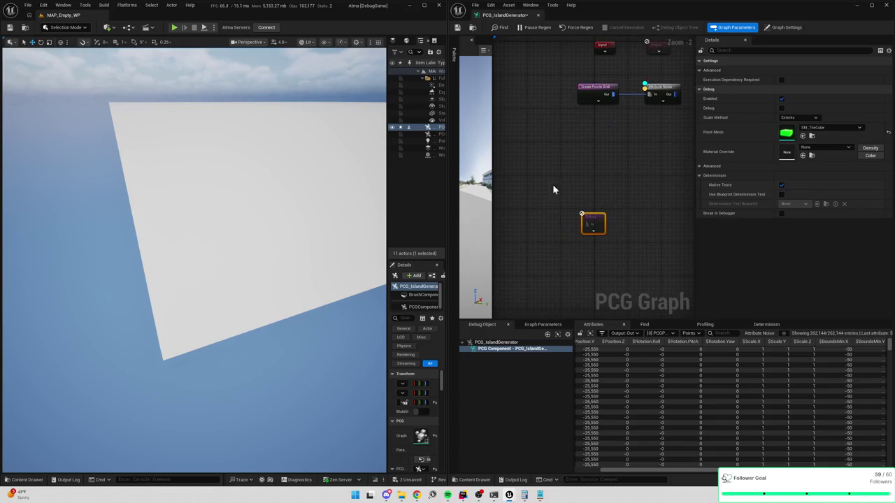
# Connect Attribute Noise's output to the Debug node's input, discarding a stray named reroute node
pyautogui.rightClick(530, 232)
pyautogui.write('na')
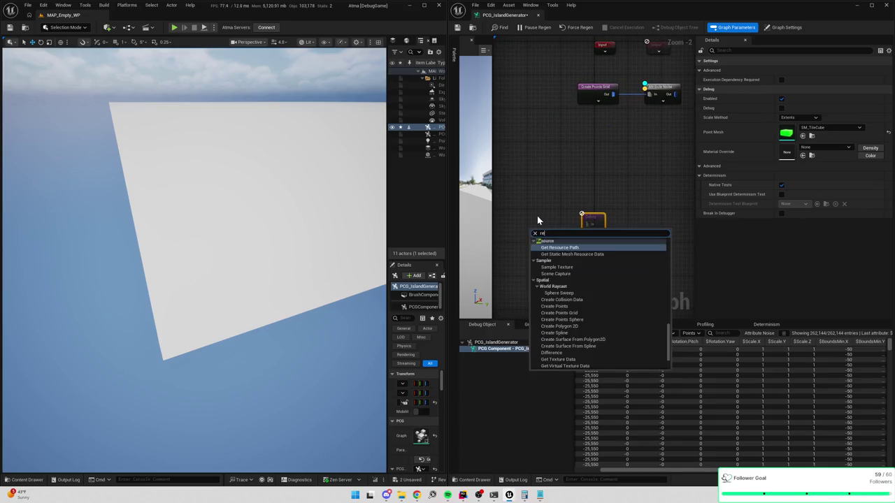
pyautogui.write('med')
pyautogui.press('Return')
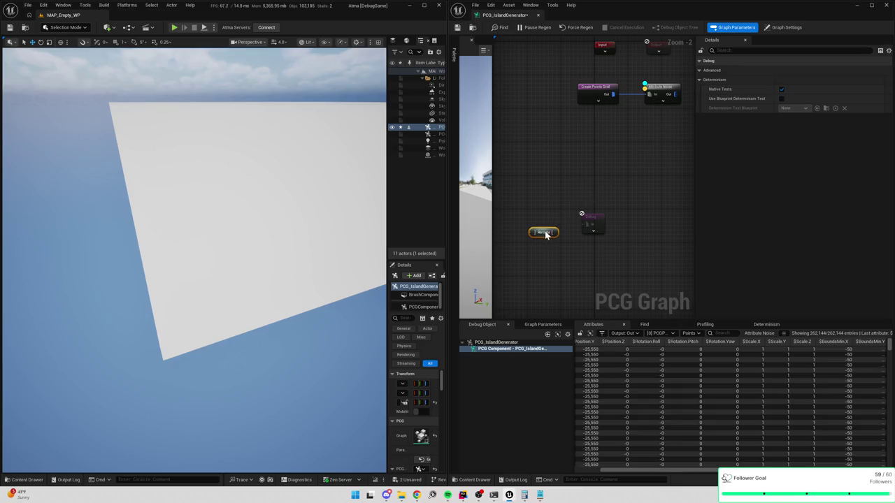
pyautogui.moveTo(549, 229); pyautogui.dragTo(594, 140)
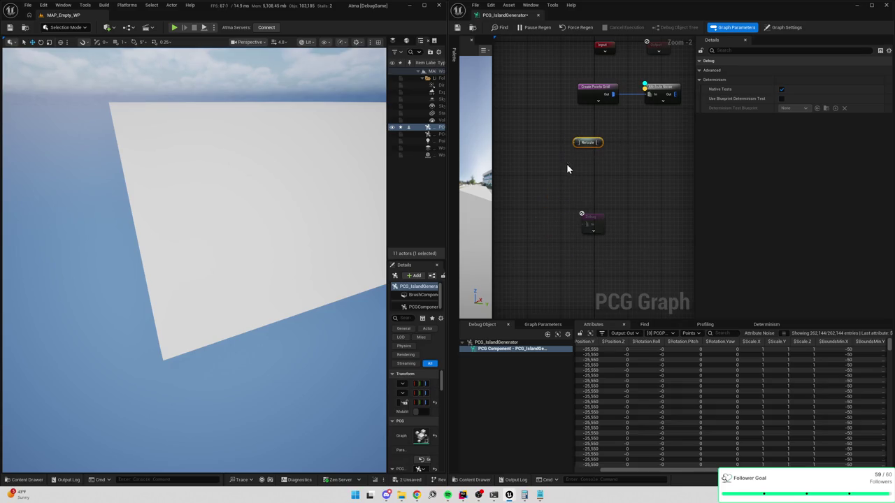
pyautogui.press('Delete')
pyautogui.click(622, 132)
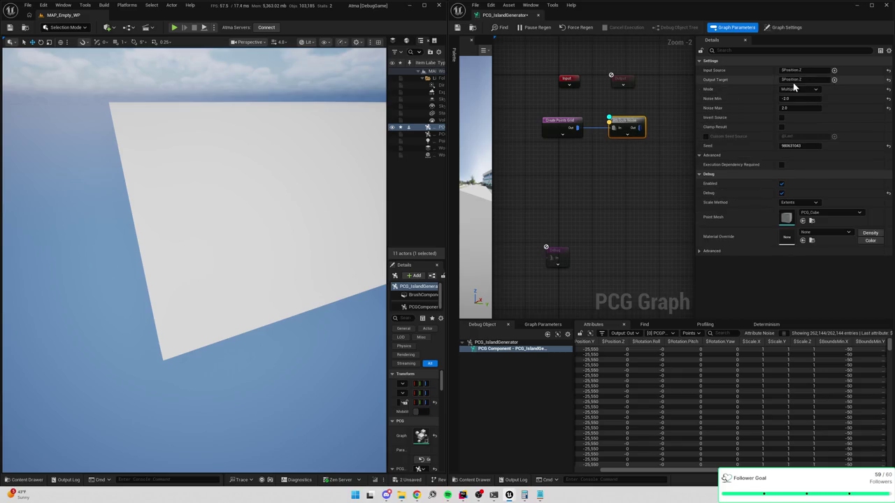
pyautogui.moveTo(637, 131)
pyautogui.mouseDown()
pyautogui.moveTo(565, 242)
pyautogui.moveTo(543, 250)
pyautogui.moveTo(554, 254)
pyautogui.mouseUp()
pyautogui.click(559, 255)
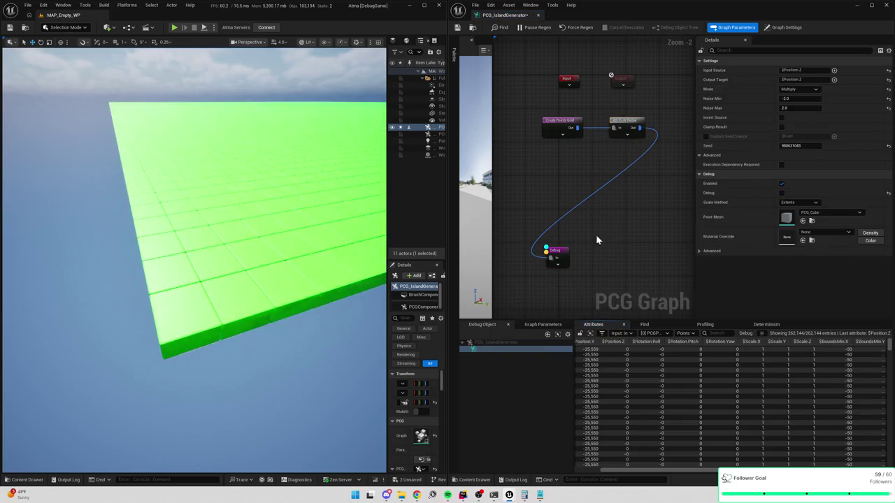
pyautogui.click(827, 148)
# Apply the M_Tile_Cube_Grass material override to the Debug node's tiles via a 'tile_cub' search
pyautogui.write('su')
pyautogui.press('BackSpace')
pyautogui.press('BackSpace')
pyautogui.write('tile_cub')
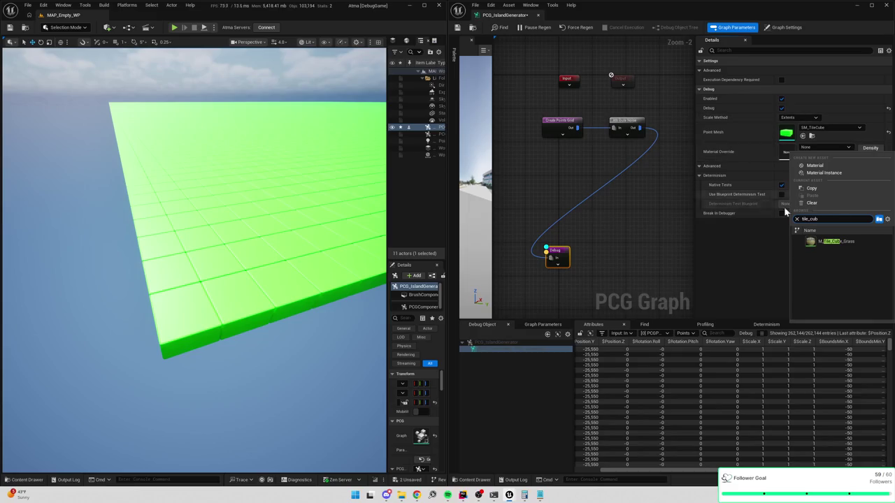
pyautogui.click(839, 242)
pyautogui.moveTo(640, 204); pyautogui.dragTo(667, 222)
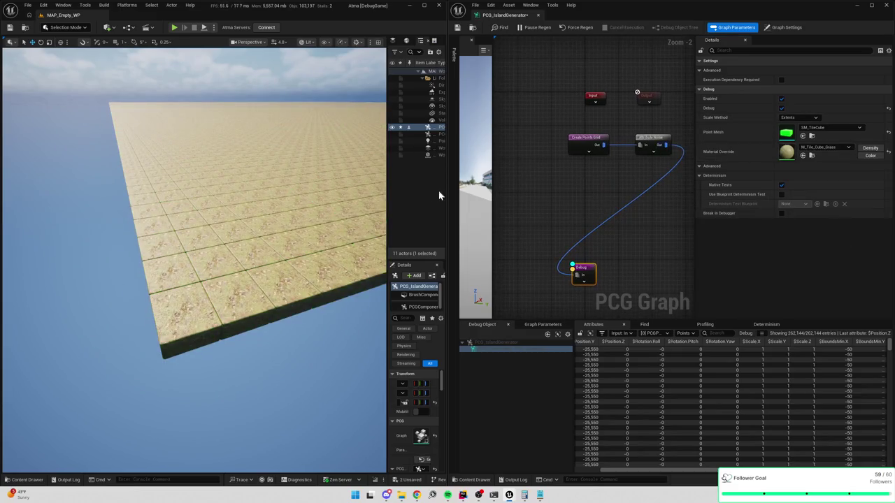
pyautogui.moveTo(363, 195)
pyautogui.mouseDown()
pyautogui.moveTo(364, 231)
pyautogui.moveTo(384, 209)
pyautogui.mouseUp()
pyautogui.moveTo(623, 200); pyautogui.dragTo(579, 204)
pyautogui.click(610, 150)
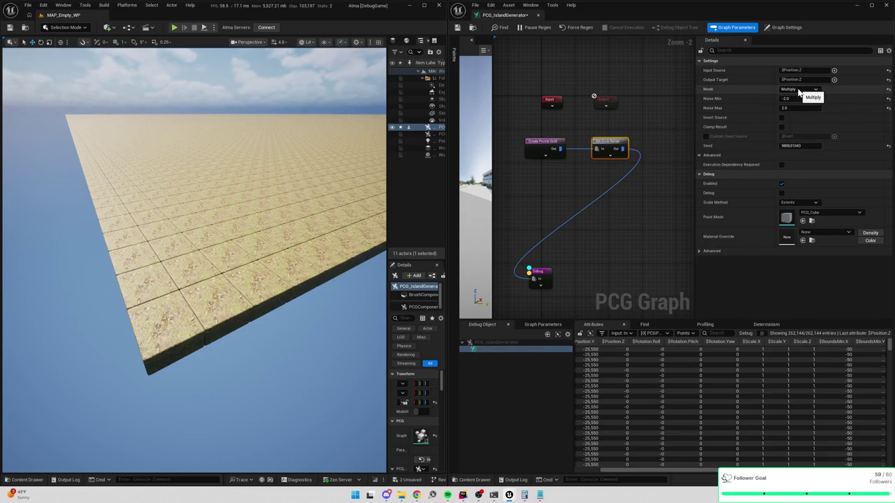
pyautogui.click(570, 249)
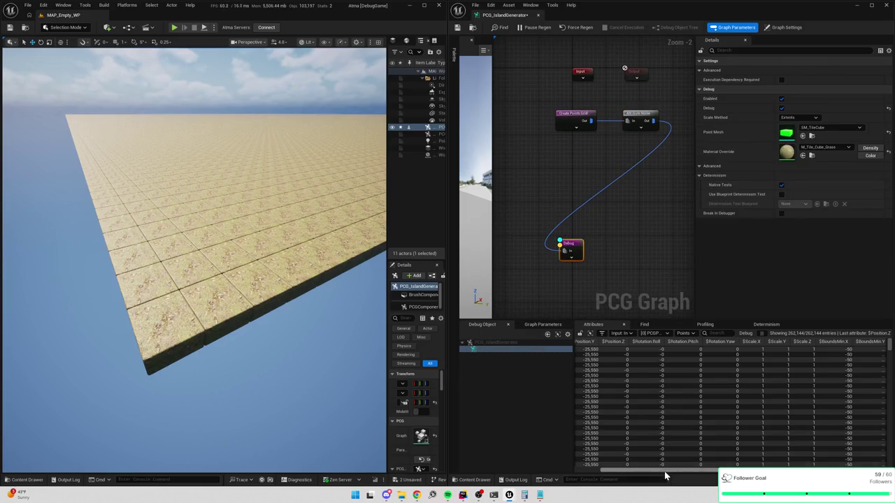
pyautogui.moveTo(665, 473); pyautogui.dragTo(639, 473)
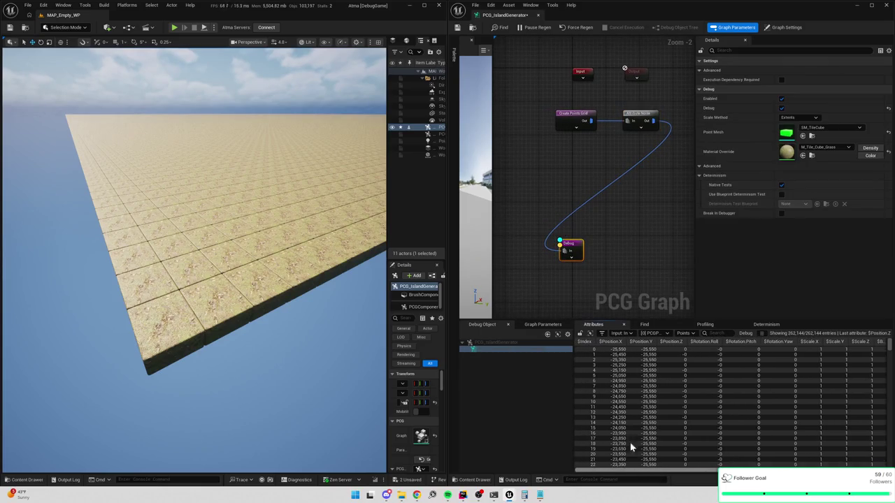
pyautogui.click(659, 151)
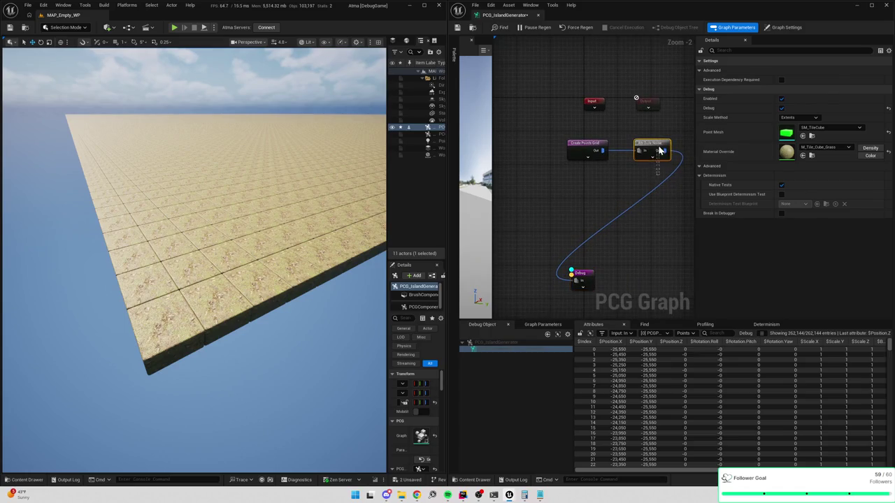
# Switch the Attribute Noise Mode from Multiply to Add and start retargeting its output to Tile.Z
pyautogui.click(799, 89)
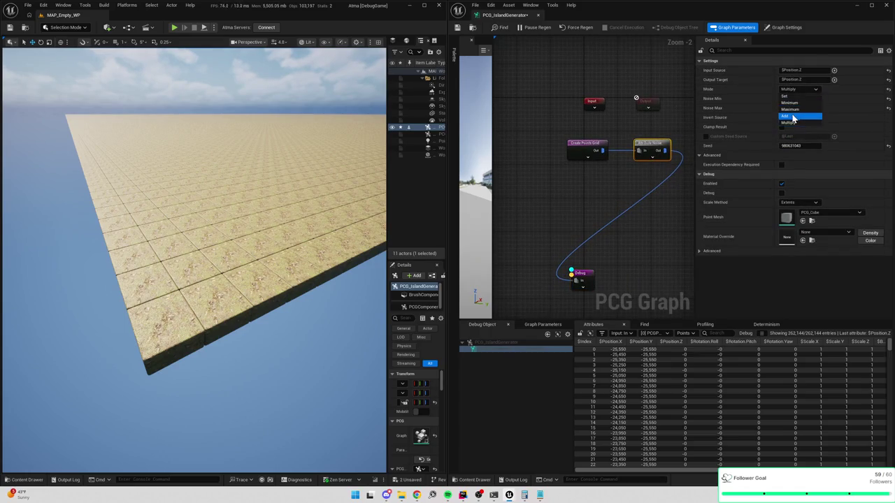
pyautogui.click(793, 117)
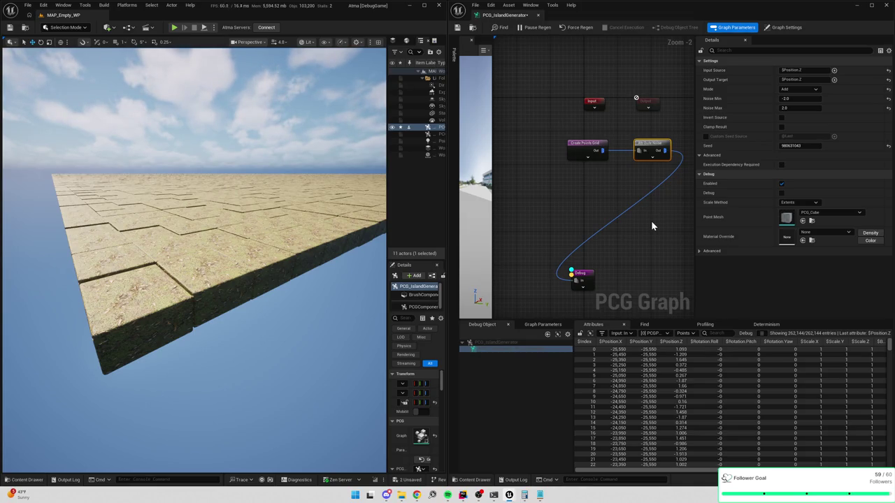
pyautogui.moveTo(667, 217); pyautogui.dragTo(616, 224)
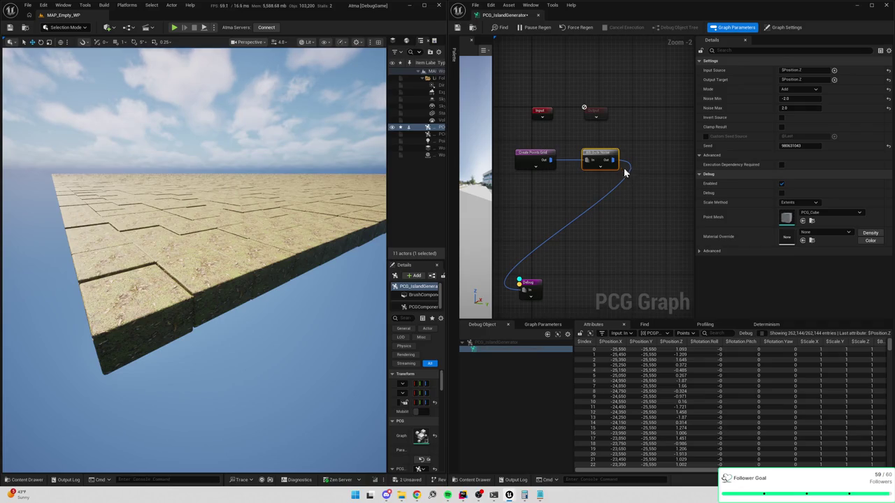
pyautogui.moveTo(612, 160); pyautogui.dragTo(652, 166)
pyautogui.press('Escape')
pyautogui.click(790, 79)
pyautogui.write('$T')
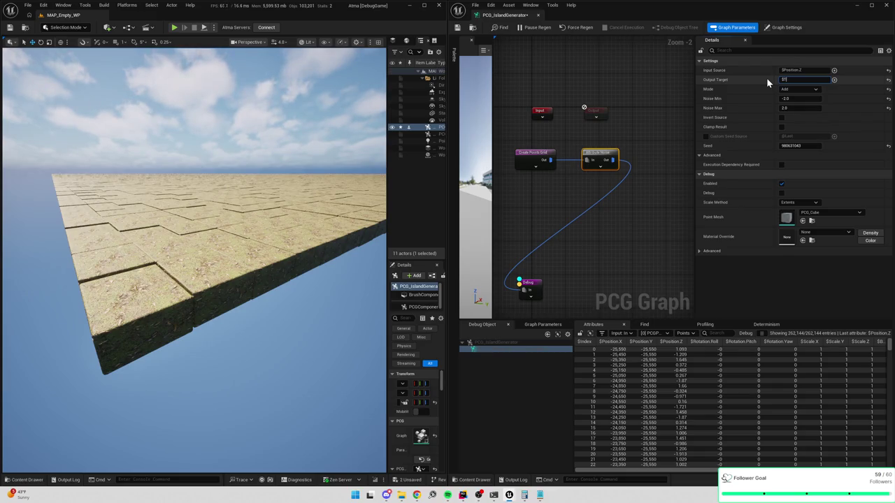
pyautogui.write('.Z')
# Commit Tile.Z as the noise output target and discard an unwanted Create Constant node
pyautogui.press('Return')
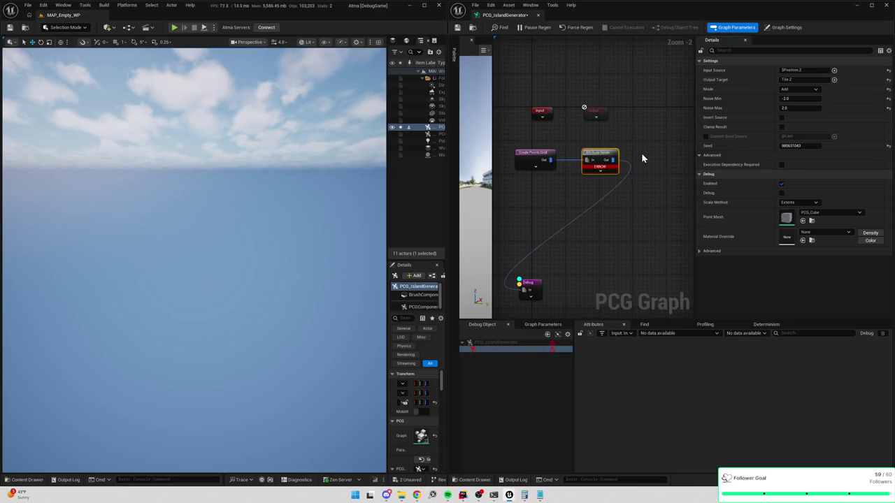
pyautogui.moveTo(610, 170)
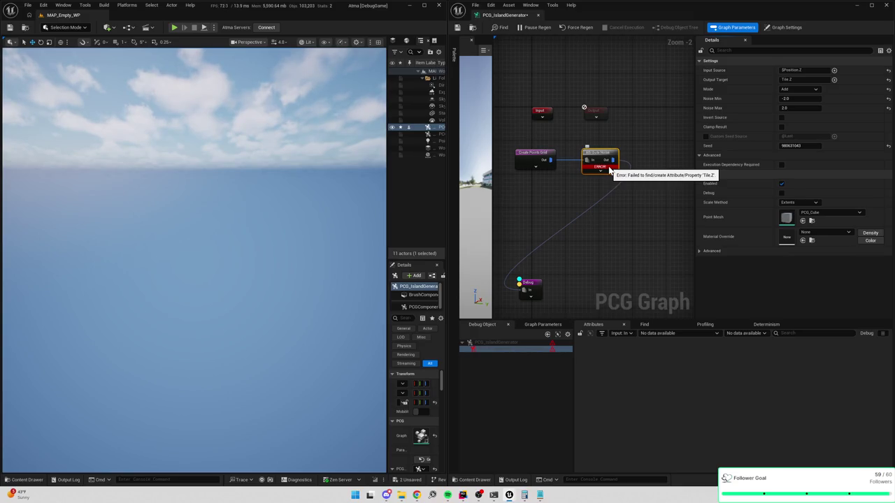
pyautogui.rightClick(548, 192)
pyautogui.write('create attribute')
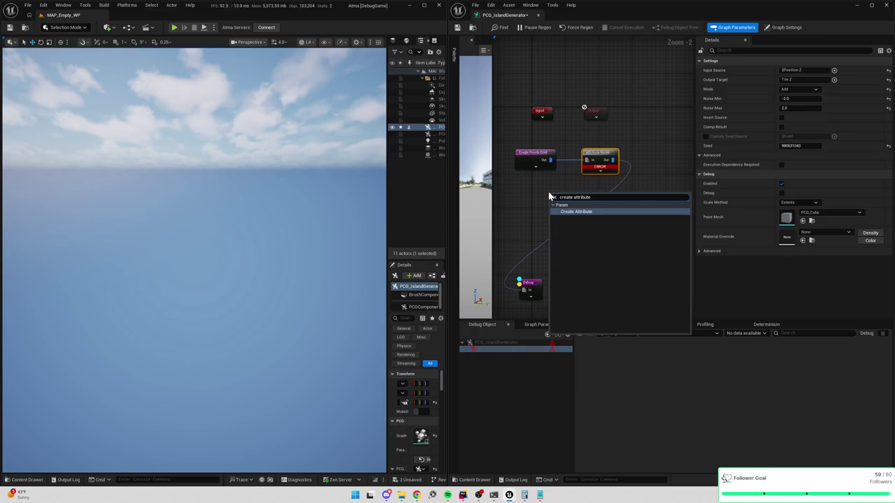
pyautogui.click(584, 212)
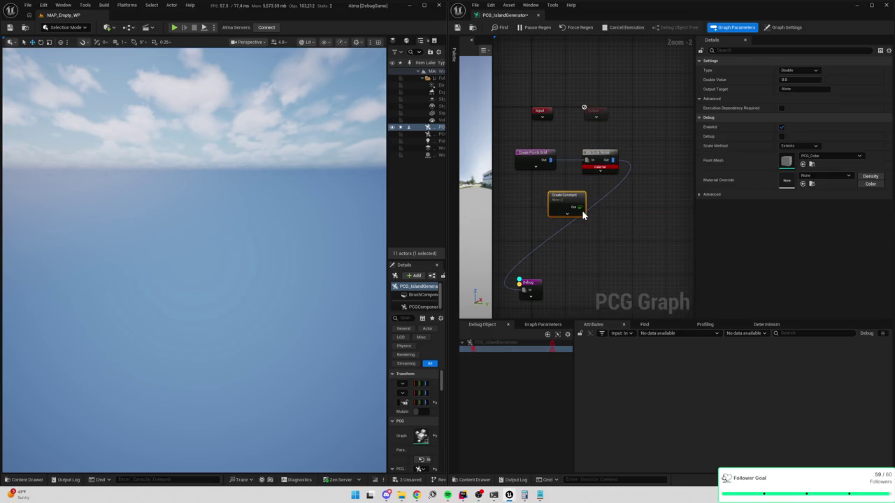
pyautogui.moveTo(606, 156); pyautogui.dragTo(631, 157)
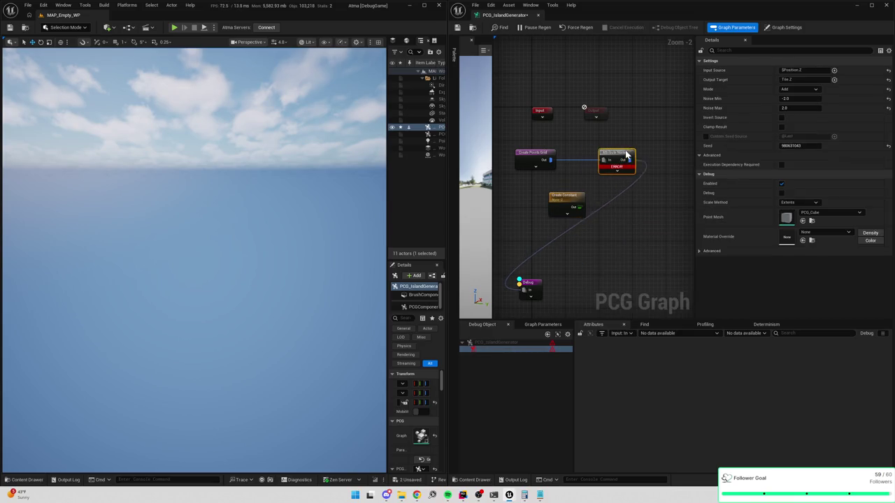
pyautogui.click(579, 198)
pyautogui.press('Delete')
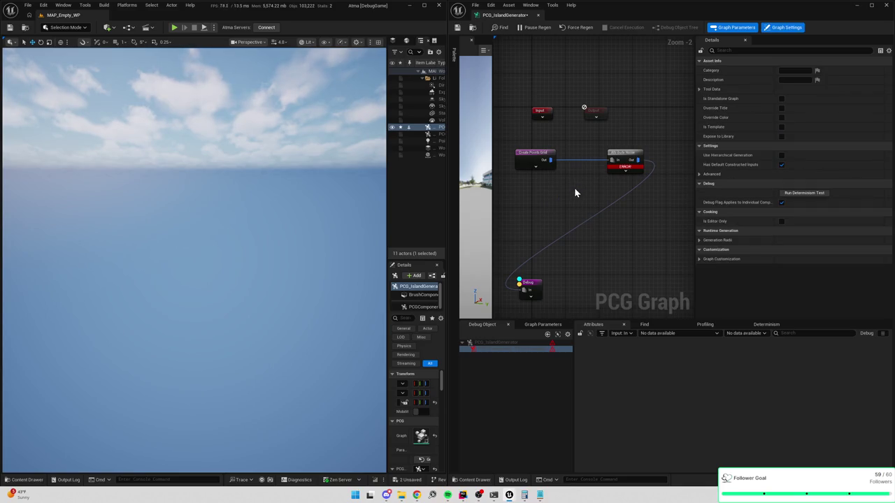
# Create an Add Attribute node defining a Double attribute named Tile Z
pyautogui.moveTo(639, 161); pyautogui.dragTo(666, 162)
pyautogui.write('add attr')
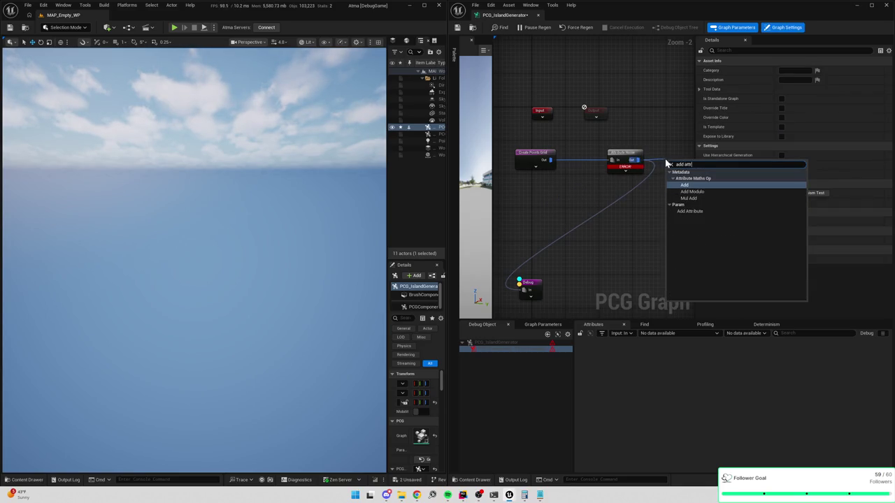
pyautogui.press('Down')
pyautogui.press('Down')
pyautogui.press('Down')
pyautogui.press('Return')
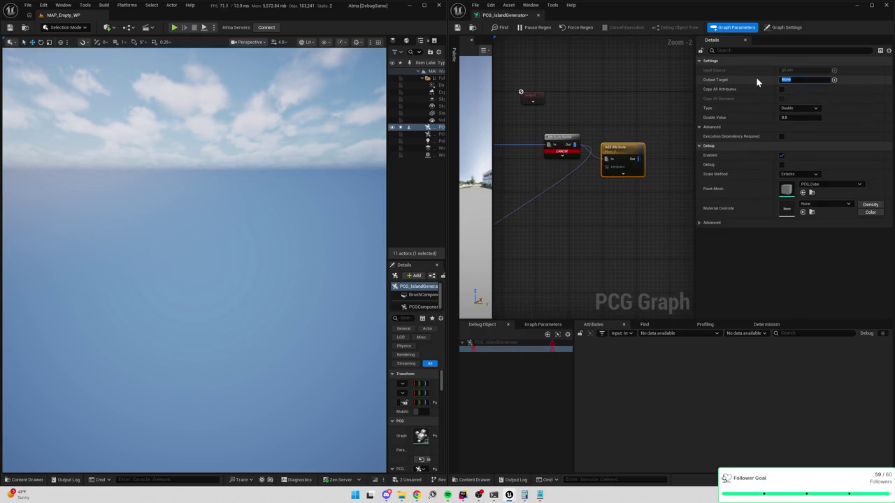
pyautogui.write('Tile Z')
pyautogui.press('Return')
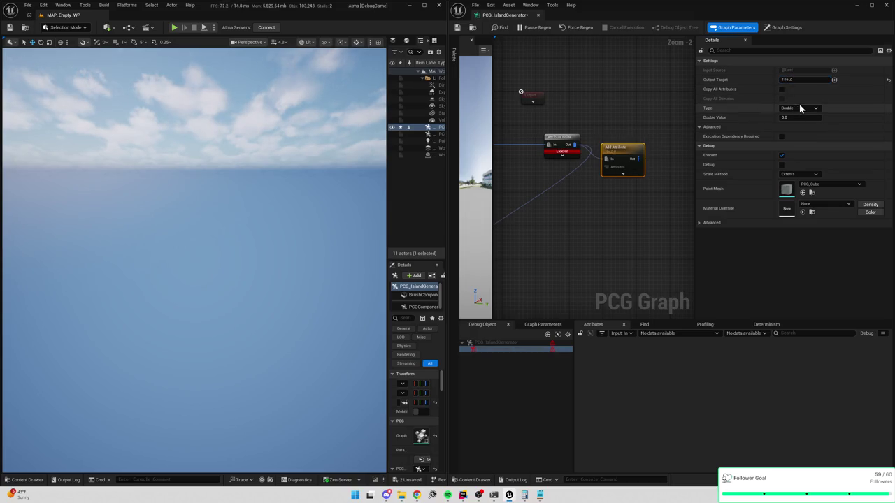
pyautogui.click(798, 110)
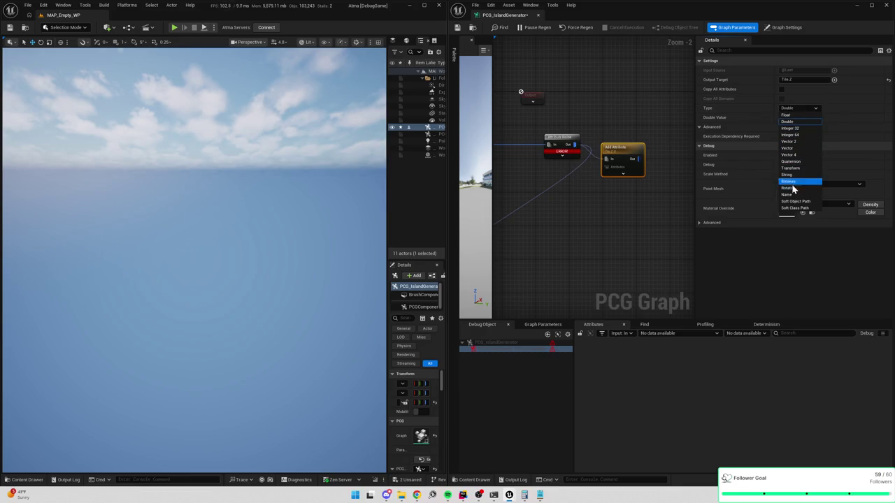
# Place Add Attribute between Create Points Grid and Attribute Noise and wire its output into Attribute Noise
pyautogui.click(716, 107)
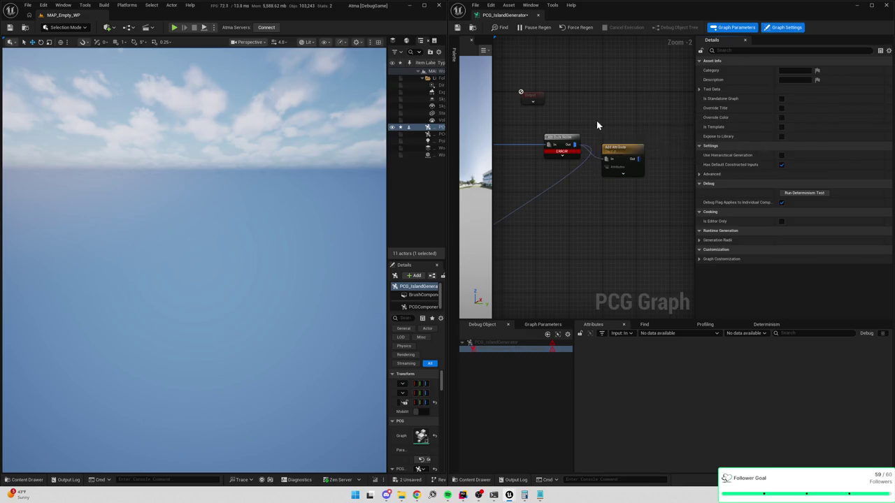
pyautogui.moveTo(650, 154)
pyautogui.mouseDown()
pyautogui.moveTo(576, 179)
pyautogui.moveTo(535, 153)
pyautogui.mouseUp()
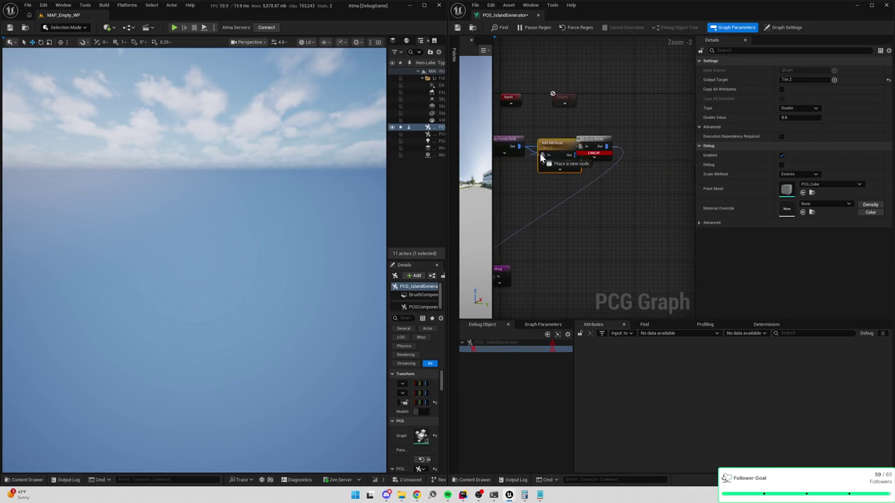
pyautogui.click(612, 141)
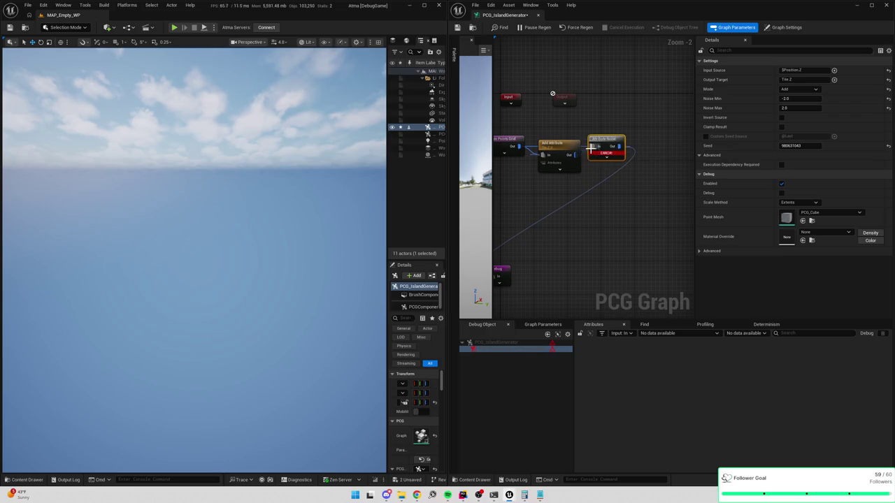
pyautogui.moveTo(607, 149); pyautogui.dragTo(615, 151)
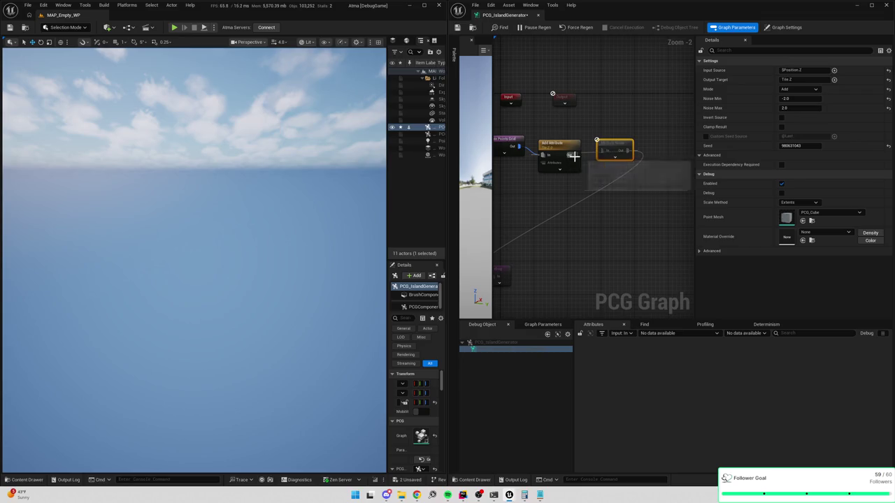
pyautogui.click(590, 157)
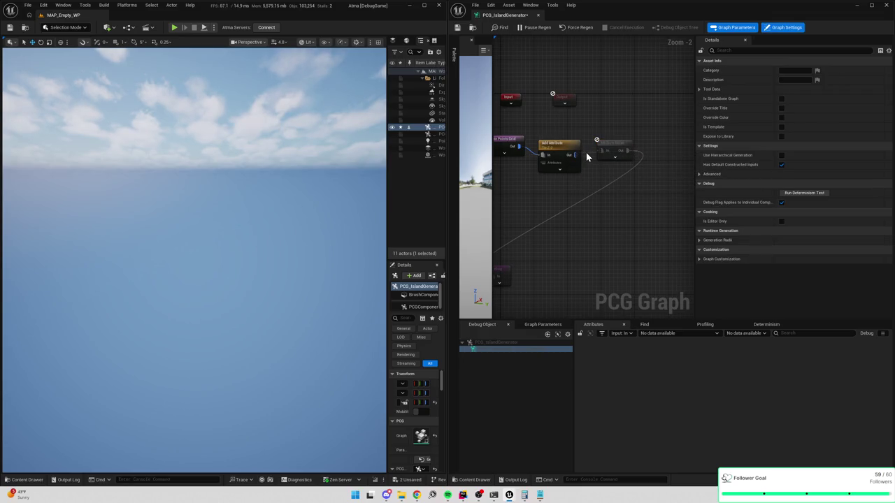
pyautogui.click(608, 151)
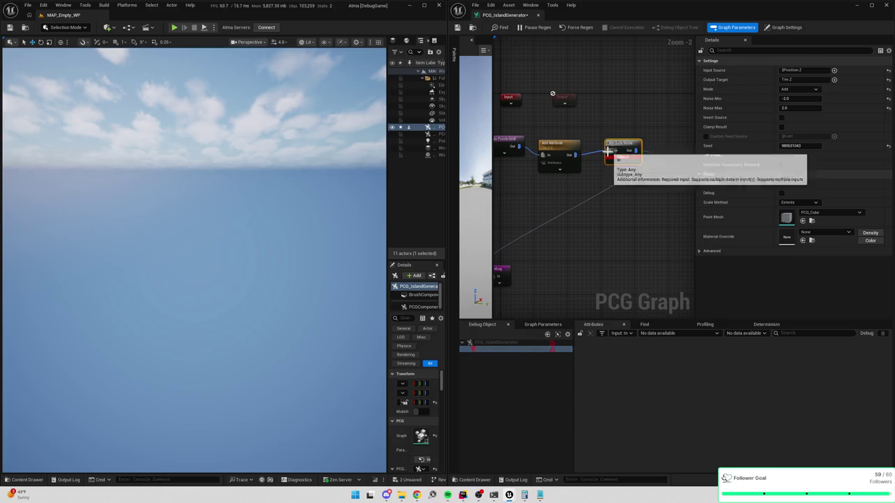
pyautogui.click(572, 149)
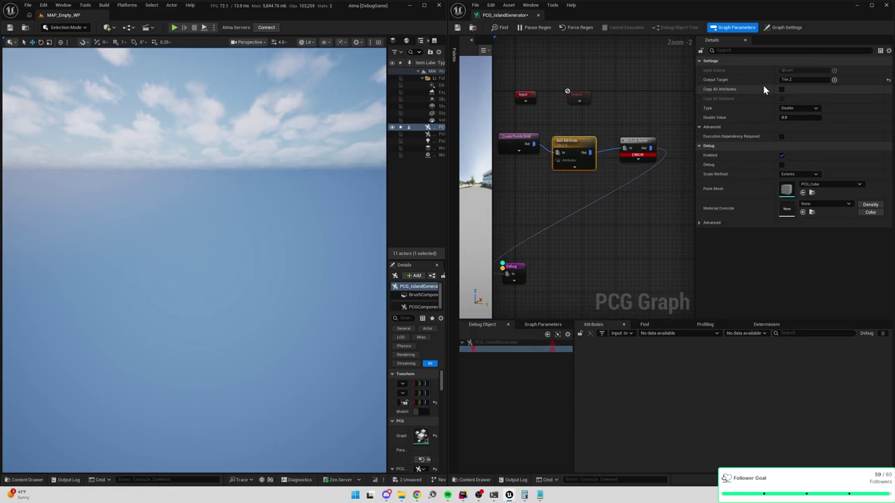
pyautogui.click(641, 147)
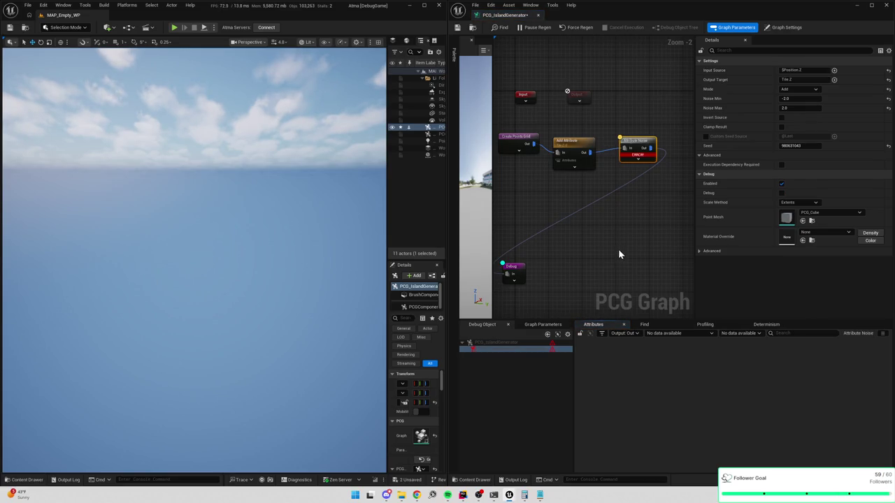
pyautogui.click(621, 147)
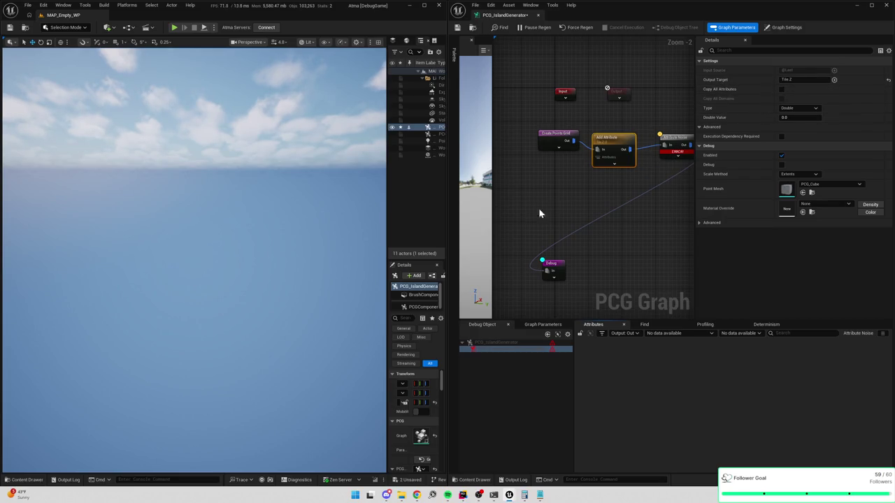
# Add a Float Create Constant node and wire it into Add Attribute's Attributes input
pyautogui.rightClick(567, 167)
pyautogui.write('make floa')
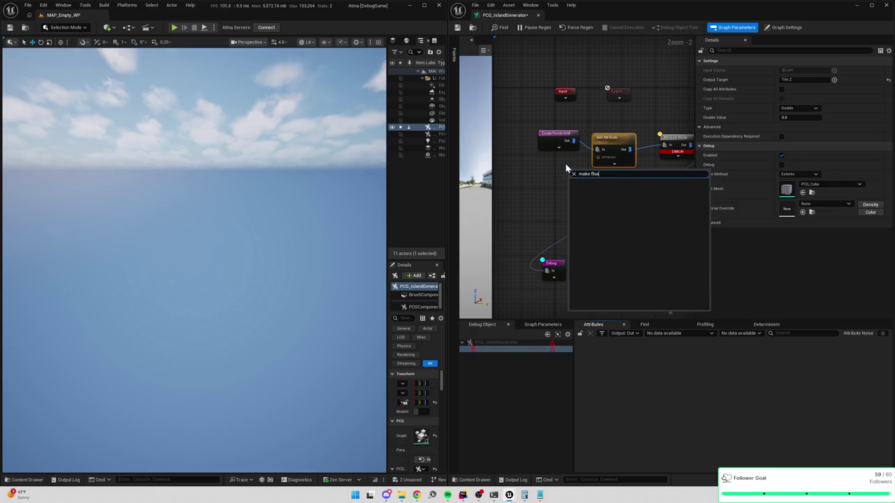
pyautogui.click(567, 168)
pyautogui.rightClick(570, 170)
pyautogui.write('attribut')
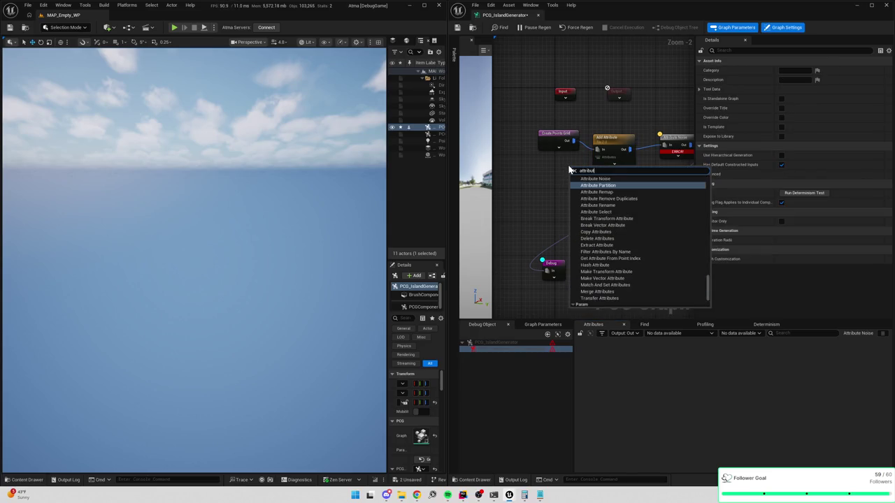
pyautogui.click(537, 177)
pyautogui.rightClick(538, 180)
pyautogui.write('float')
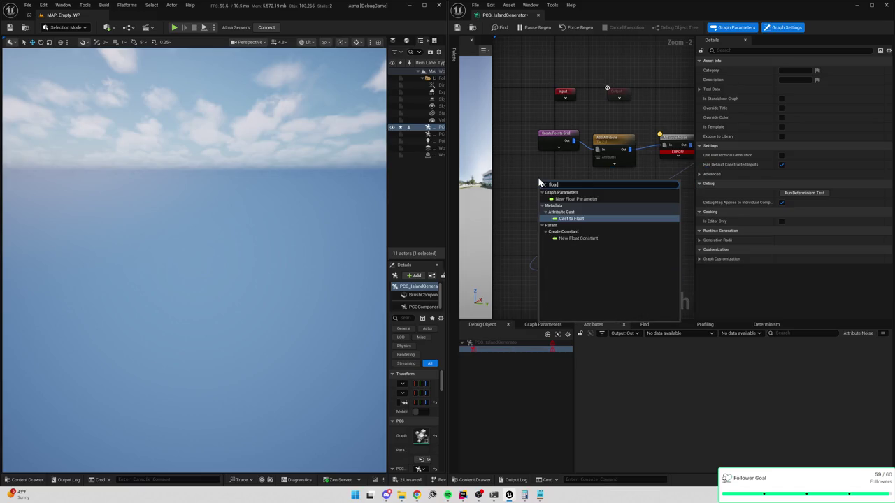
pyautogui.click(575, 237)
pyautogui.moveTo(567, 195); pyautogui.dragTo(596, 157)
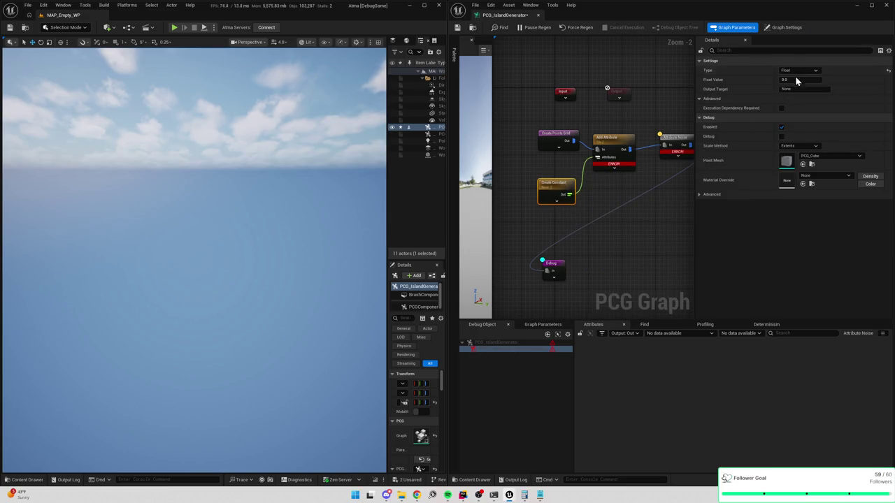
# Set the constant's Output Target to Tile Z and review the Create Constant and Add Attribute nodes
pyautogui.click(790, 89)
pyautogui.write('le Z')
pyautogui.press('Return')
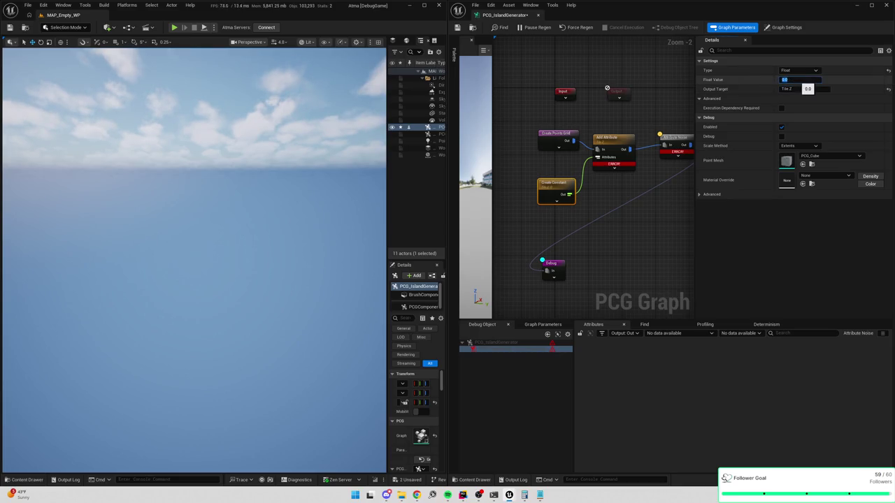
pyautogui.click(635, 182)
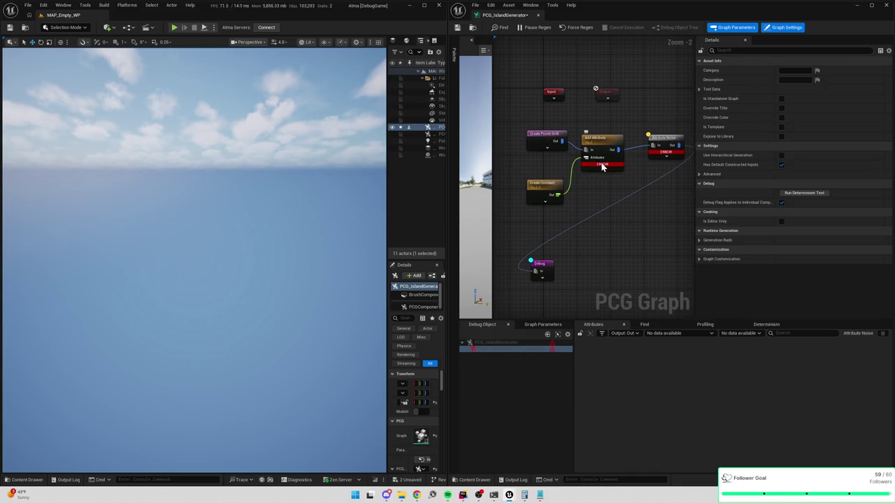
pyautogui.moveTo(602, 166)
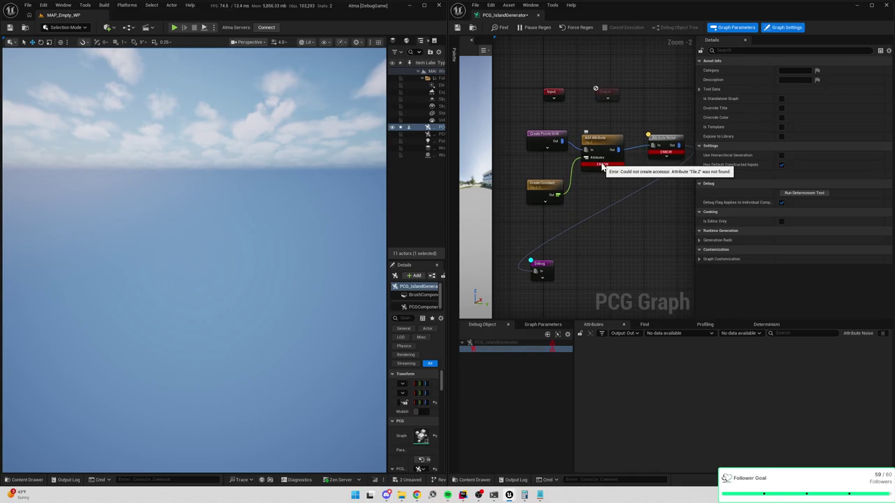
pyautogui.click(558, 190)
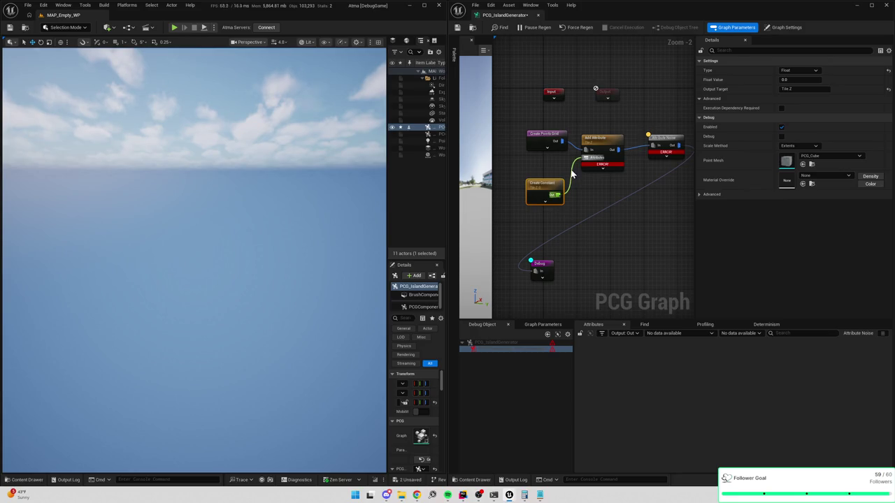
pyautogui.click(607, 143)
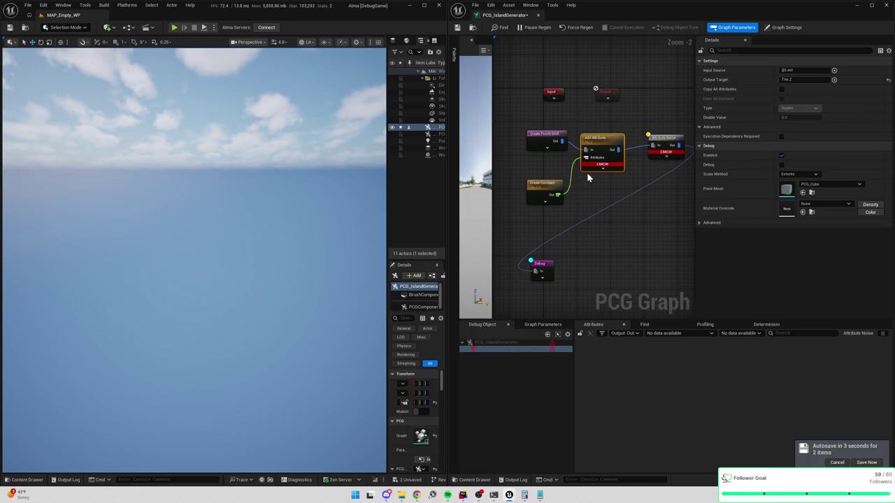
# Narrow the Details panel to widen the graph, then review the Attribute Noise and Create Constant settings
pyautogui.moveTo(610, 178)
pyautogui.mouseDown()
pyautogui.moveTo(644, 180)
pyautogui.moveTo(626, 185)
pyautogui.mouseUp()
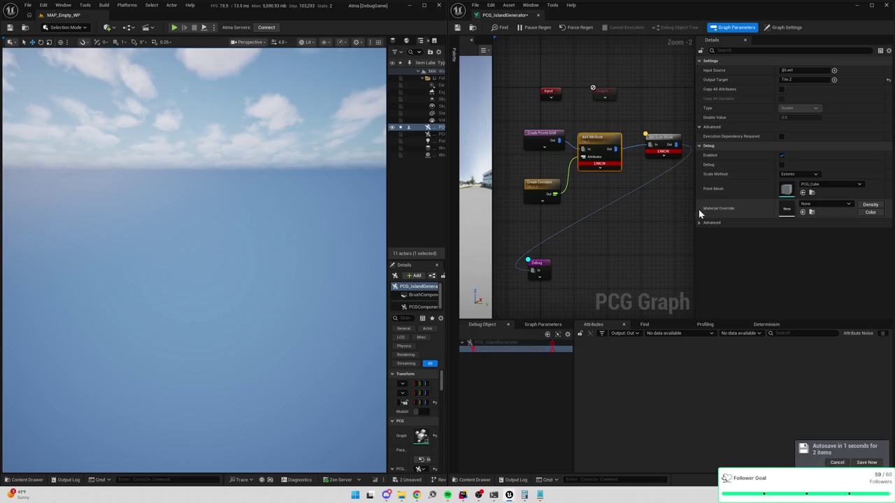
pyautogui.moveTo(695, 208); pyautogui.dragTo(743, 208)
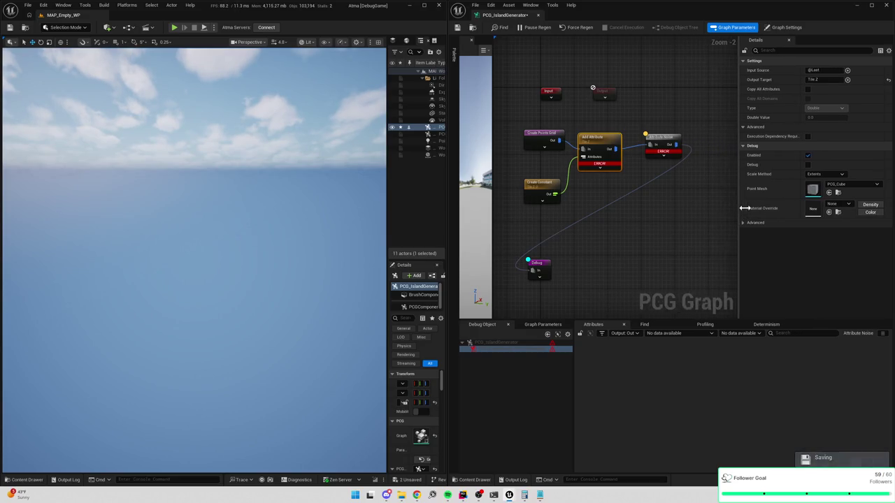
pyautogui.click(661, 148)
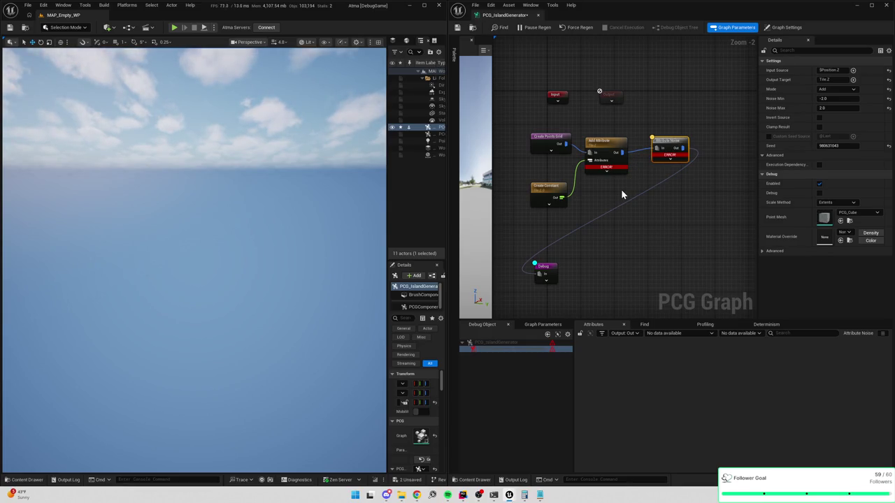
pyautogui.click(536, 194)
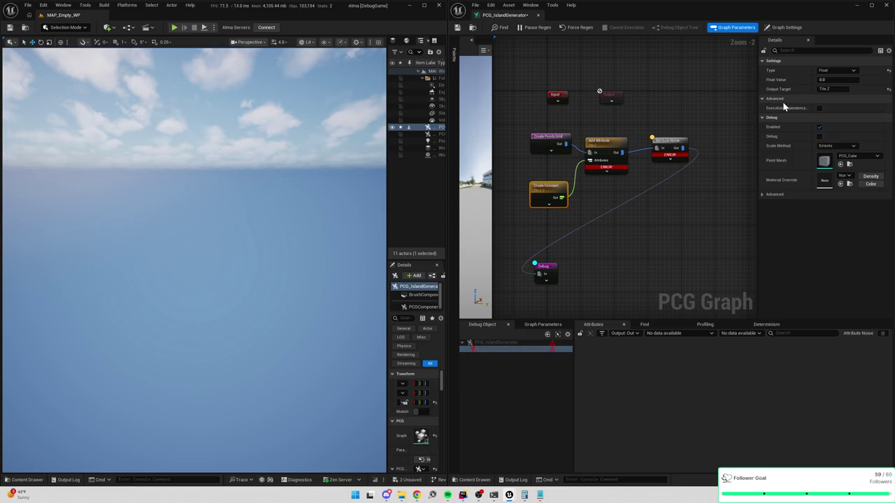
pyautogui.moveTo(601, 177)
pyautogui.mouseDown()
pyautogui.moveTo(609, 203)
pyautogui.moveTo(661, 181)
pyautogui.mouseUp()
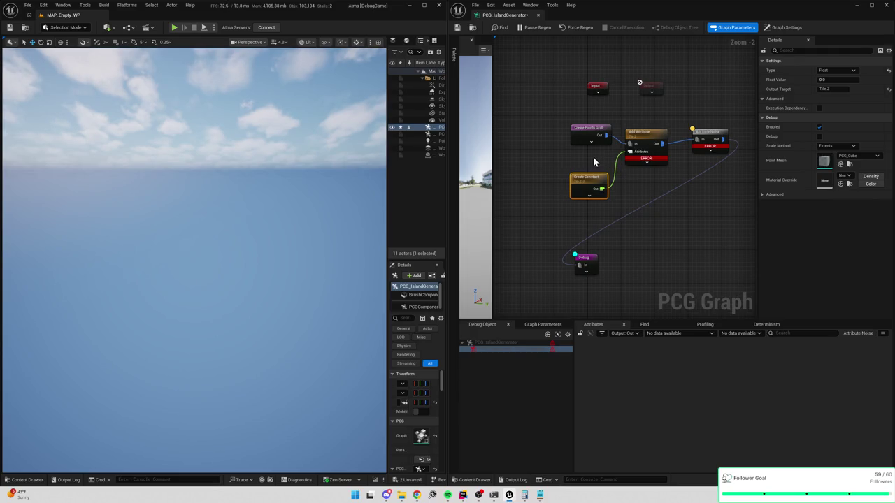
pyautogui.click(705, 133)
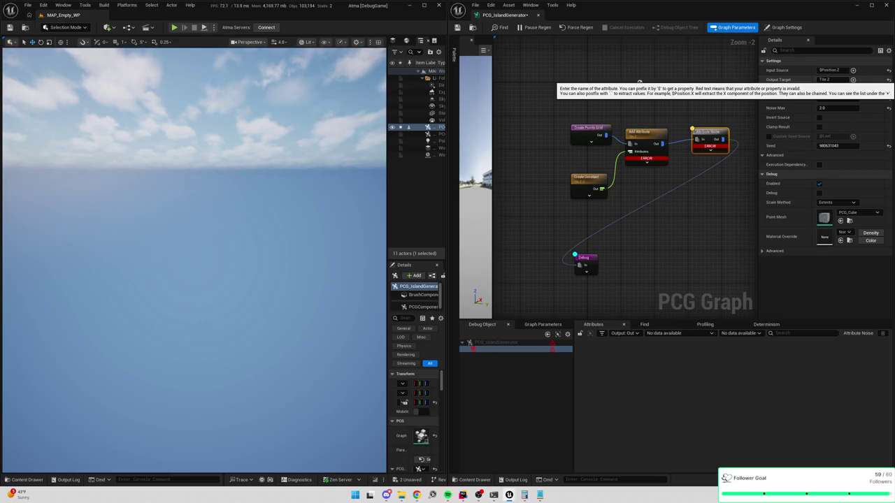
# Try adding a spawner node after Create Points Grid, then undo those graph edits
pyautogui.click(643, 141)
pyautogui.moveTo(601, 134); pyautogui.dragTo(632, 113)
pyautogui.write('spawner')
pyautogui.press('Return')
pyautogui.click(584, 188)
pyautogui.moveTo(583, 187)
pyautogui.mouseDown()
pyautogui.moveTo(641, 135)
pyautogui.moveTo(636, 150)
pyautogui.mouseUp()
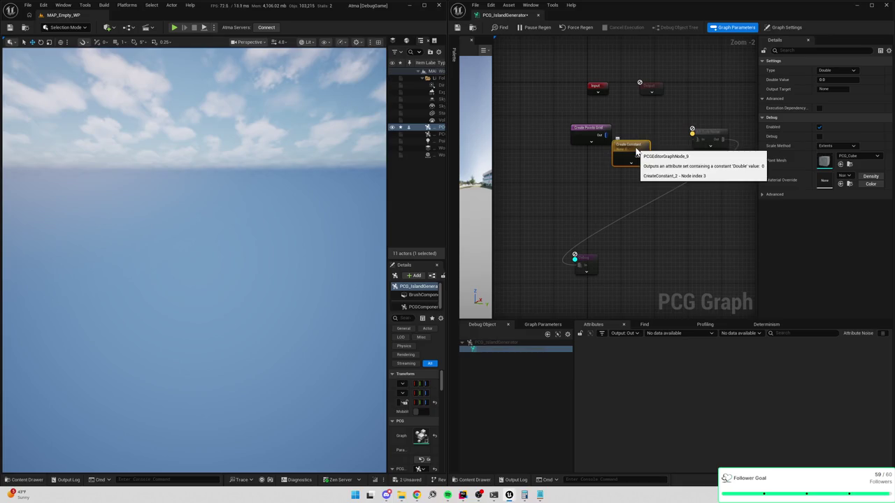
pyautogui.hotkey('ctrl', 'z')
pyautogui.hotkey('ctrl', 'y')
pyautogui.hotkey('ctrl', 'y')
pyautogui.hotkey('ctrl', 'z')
pyautogui.hotkey('ctrl', 'z')
pyautogui.hotkey('ctrl', 'z')
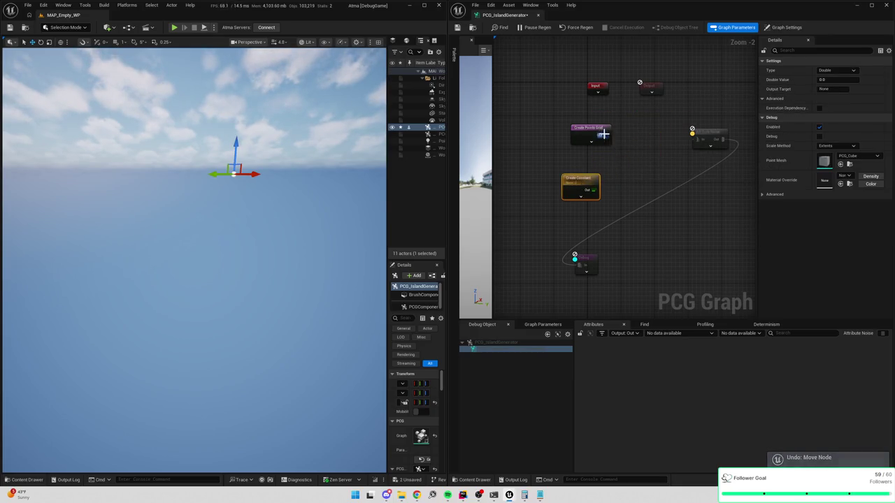
# Add an Add Attribute node after Create Points Grid and wire Create Constant into its Attributes pin
pyautogui.moveTo(602, 135); pyautogui.dragTo(629, 139)
pyautogui.write('add')
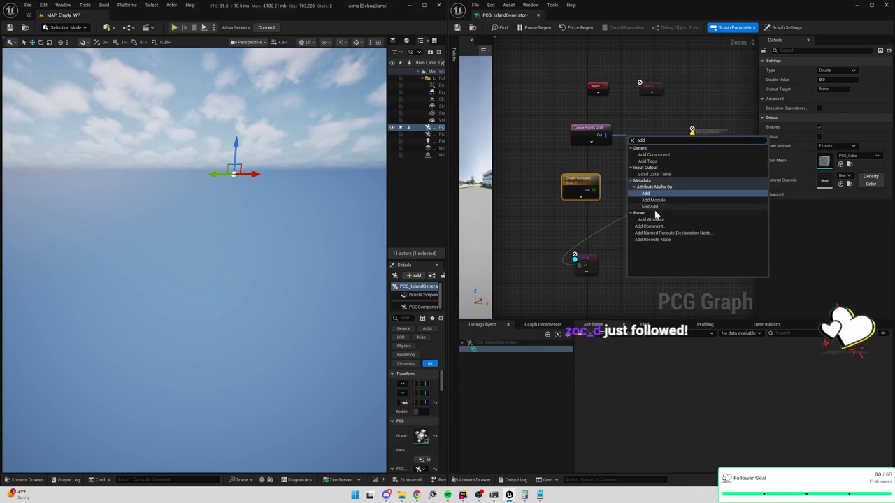
pyautogui.click(653, 220)
pyautogui.moveTo(591, 190)
pyautogui.mouseDown()
pyautogui.moveTo(635, 152)
pyautogui.moveTo(697, 139)
pyautogui.mouseUp()
pyautogui.click(603, 158)
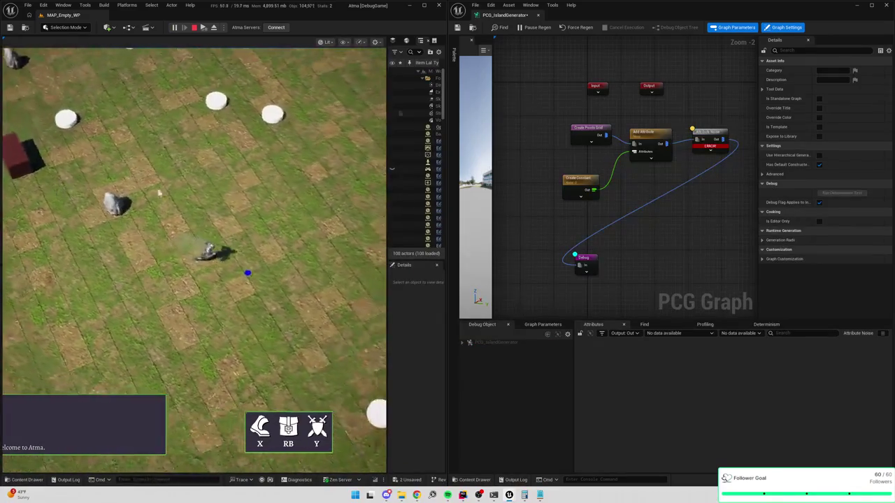
pyautogui.click(287, 145)
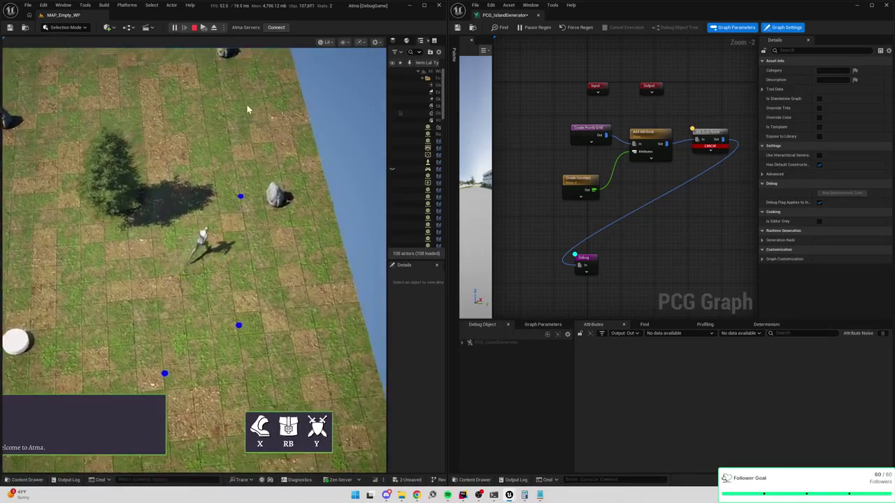
pyautogui.click(251, 105)
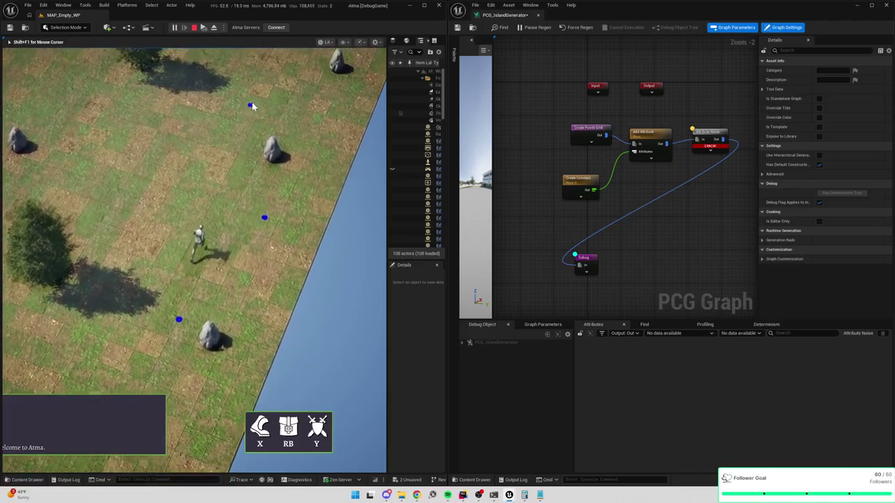
pyautogui.click(253, 96)
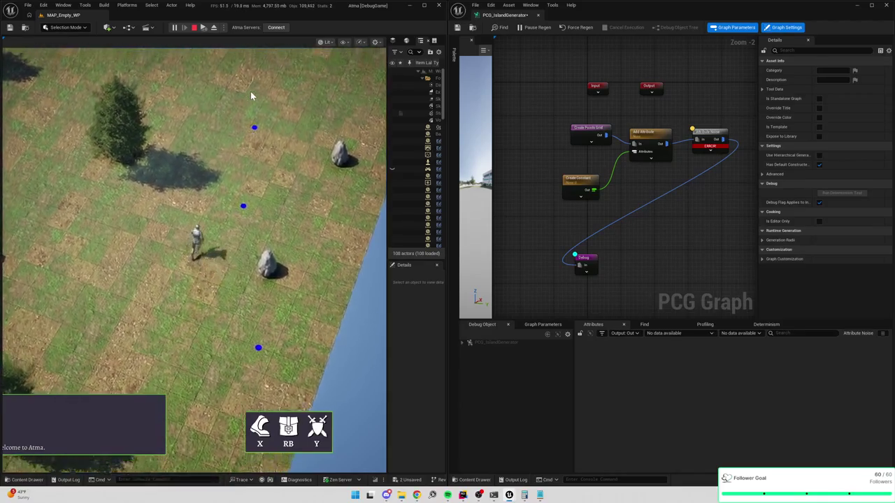
pyautogui.click(240, 87)
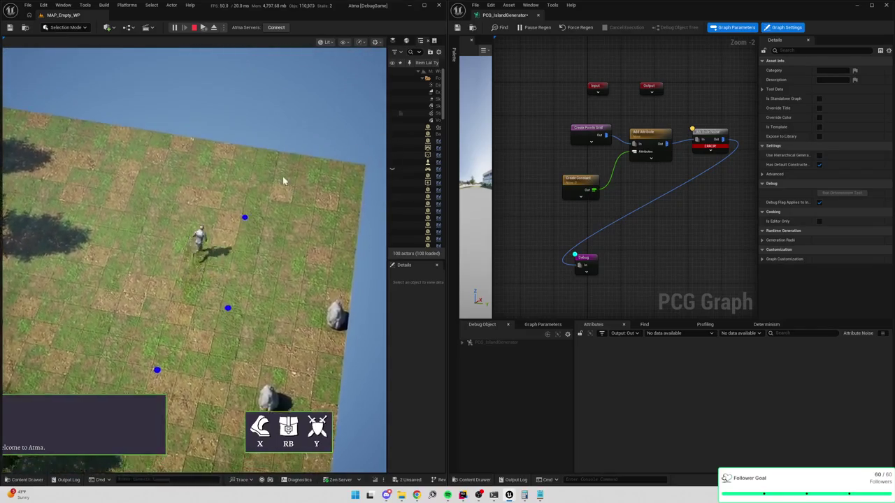
pyautogui.click(195, 29)
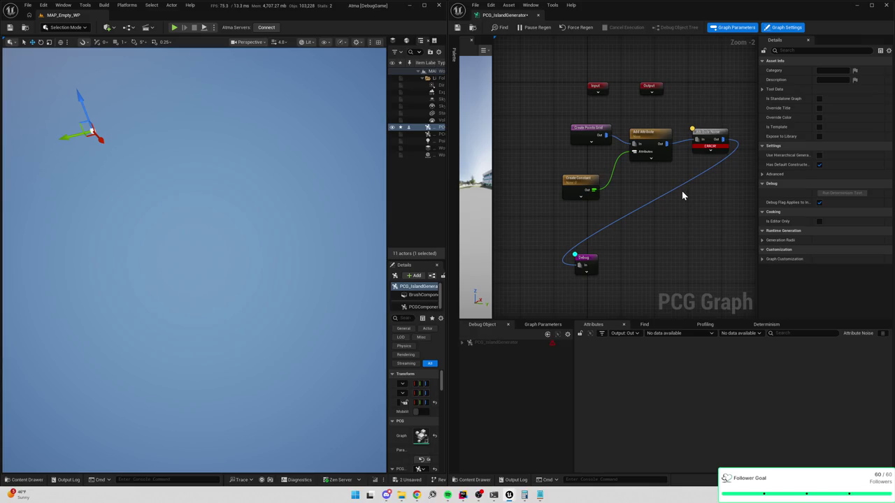
# Review the Attribute Noise node's settings, then open the Content Drawer at the PCG folder
pyautogui.scroll(2, 681, 189)
pyautogui.scroll(-1, 681, 188)
pyautogui.moveTo(675, 176); pyautogui.dragTo(660, 169)
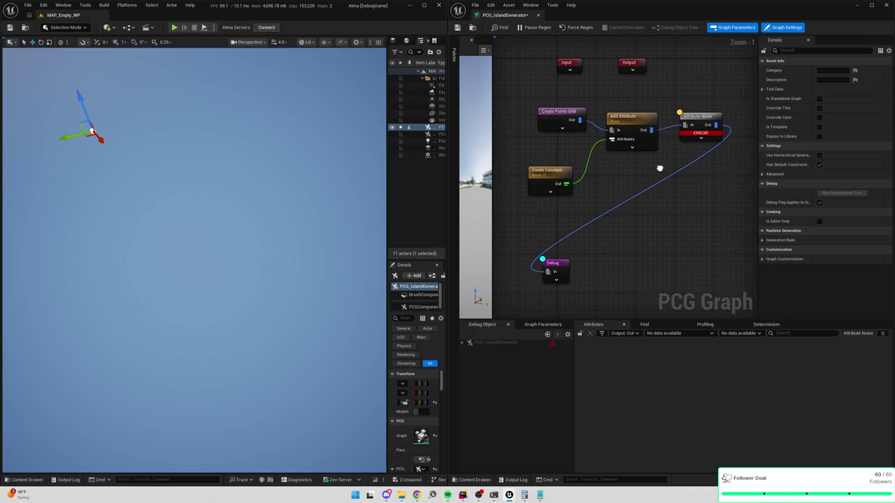
pyautogui.click(699, 116)
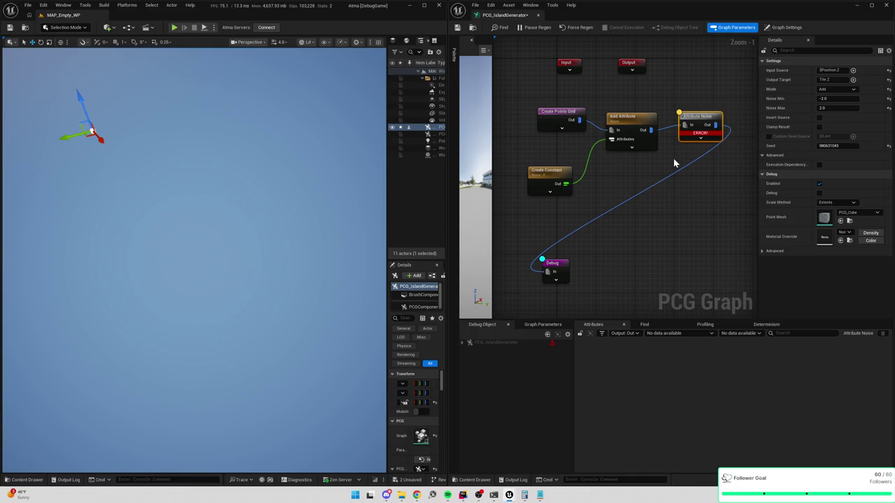
pyautogui.scroll(1, 616, 167)
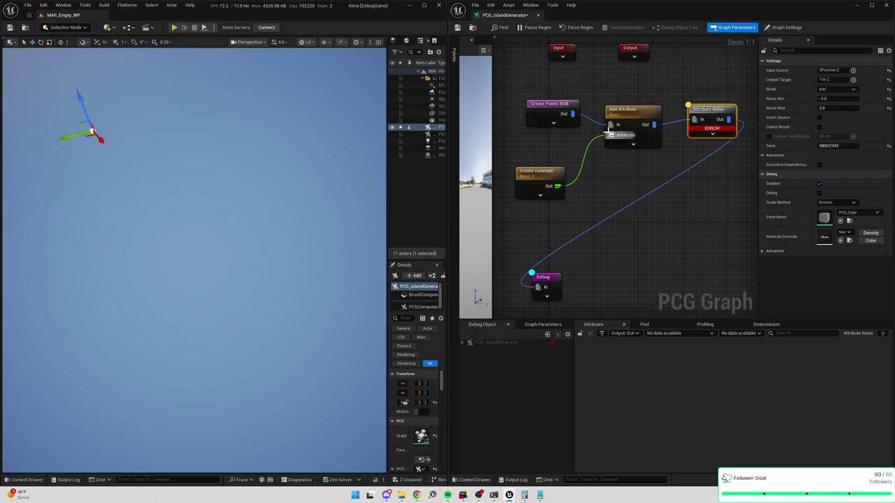
pyautogui.moveTo(630, 170); pyautogui.dragTo(624, 170)
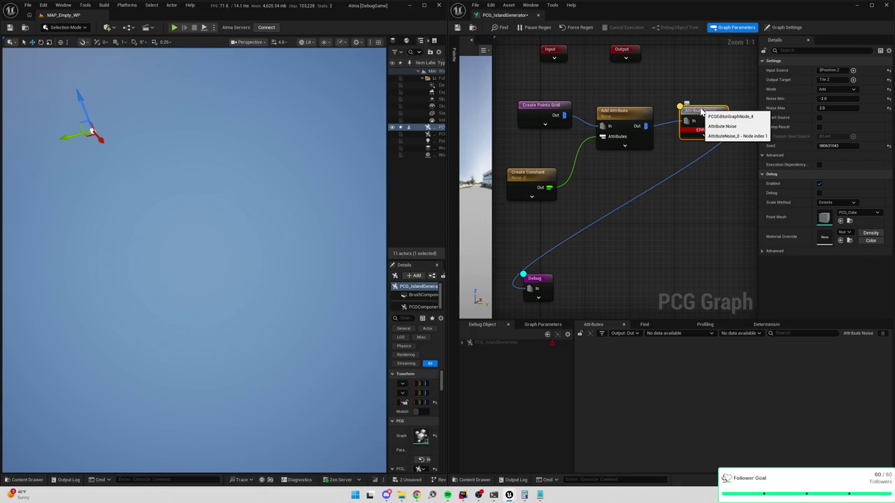
pyautogui.click(675, 214)
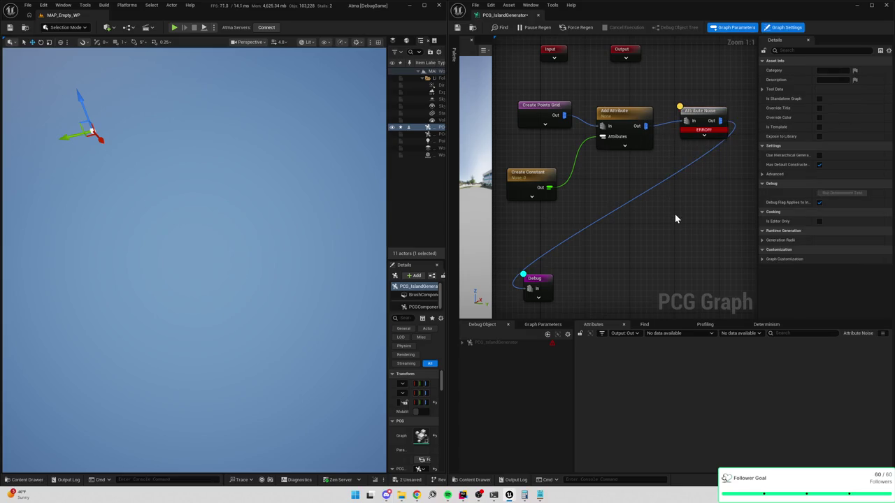
pyautogui.hotkey('ctrl', 'space')
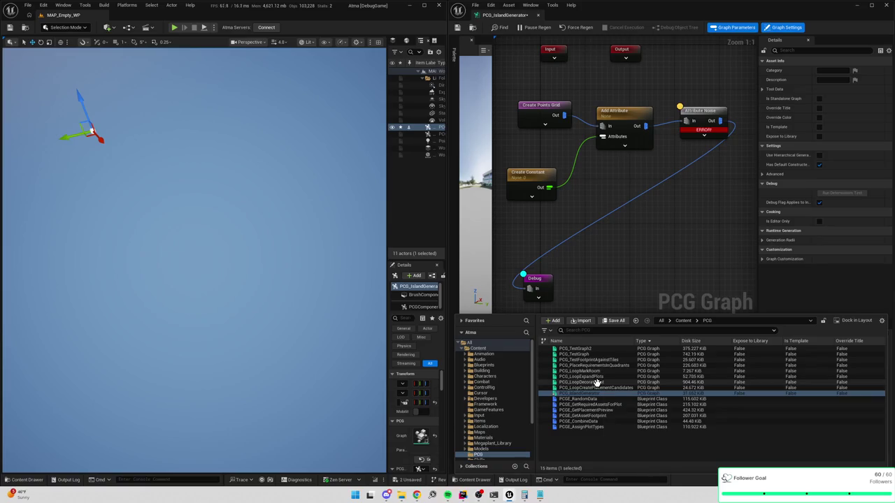
# Open PCG_TestGraph2 and bring its Distance and Sort Attributes nodes into view
pyautogui.doubleClick(595, 349)
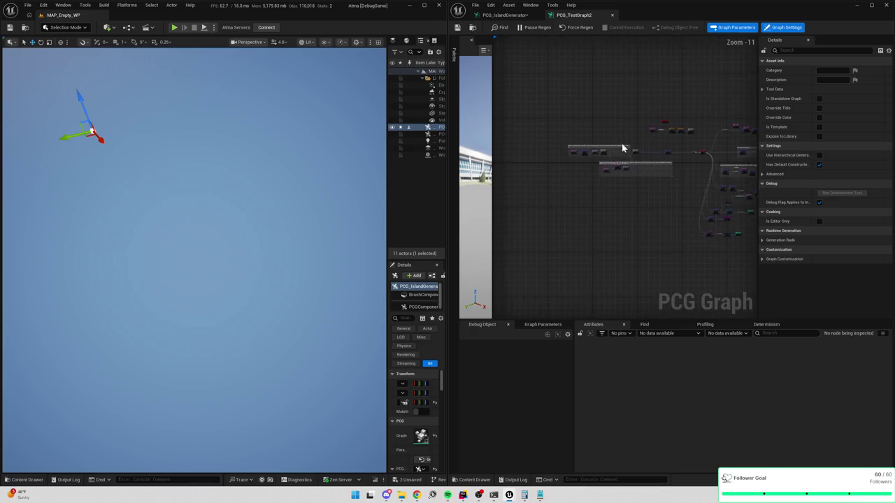
pyautogui.click(645, 146)
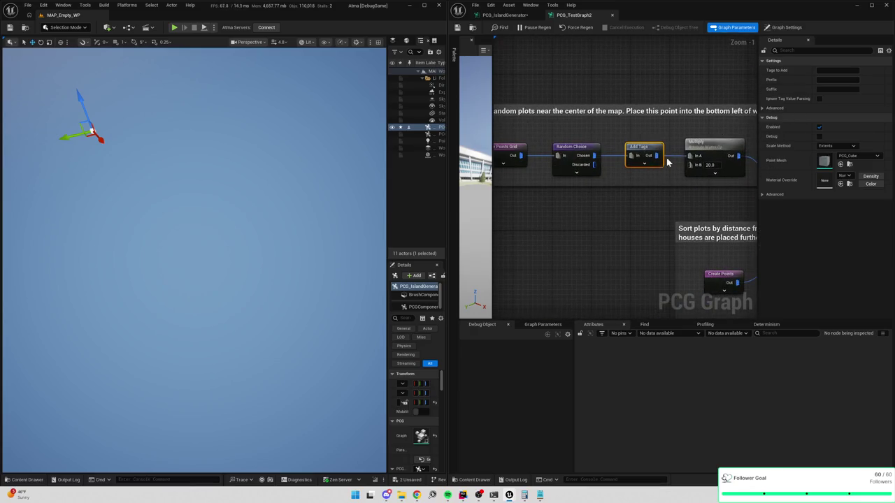
pyautogui.moveTo(736, 117); pyautogui.dragTo(562, 90)
pyautogui.moveTo(635, 100)
pyautogui.mouseDown()
pyautogui.moveTo(600, 98)
pyautogui.moveTo(603, 125)
pyautogui.moveTo(681, 104)
pyautogui.mouseUp()
pyautogui.click(633, 179)
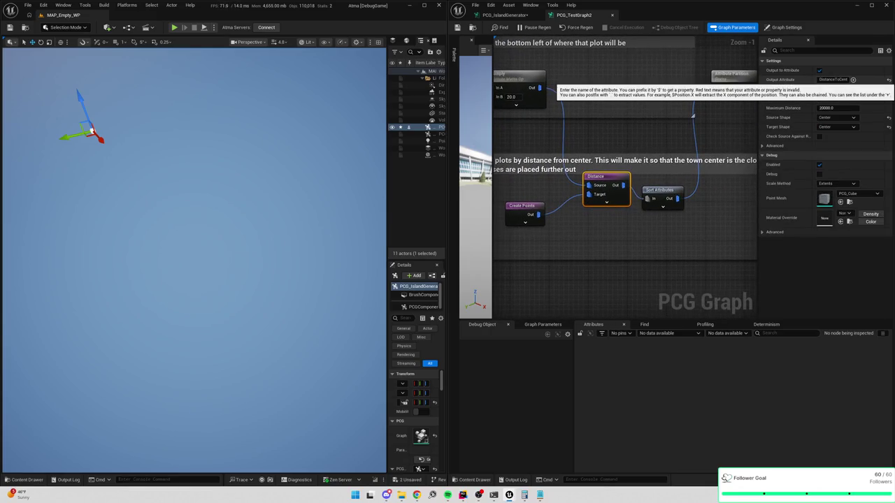
# Return to PCG_IslandGenerator and check the Attribute Noise node's error and settings
pyautogui.click(505, 15)
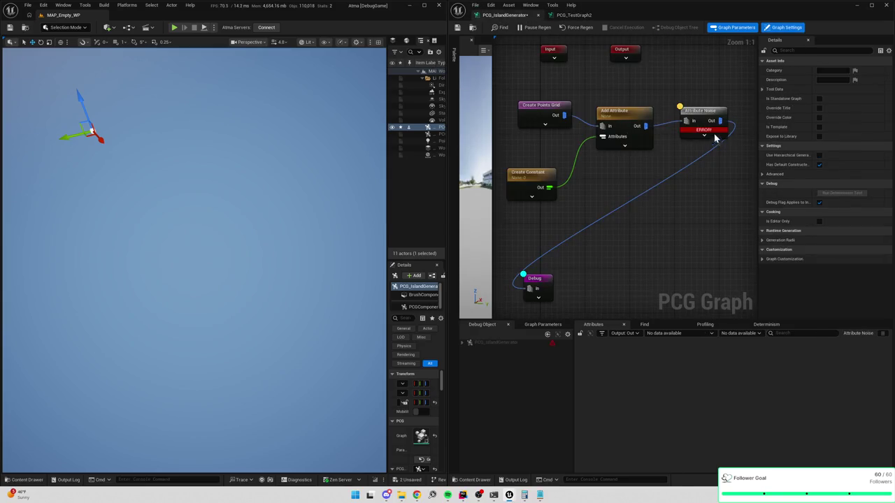
pyautogui.click(704, 129)
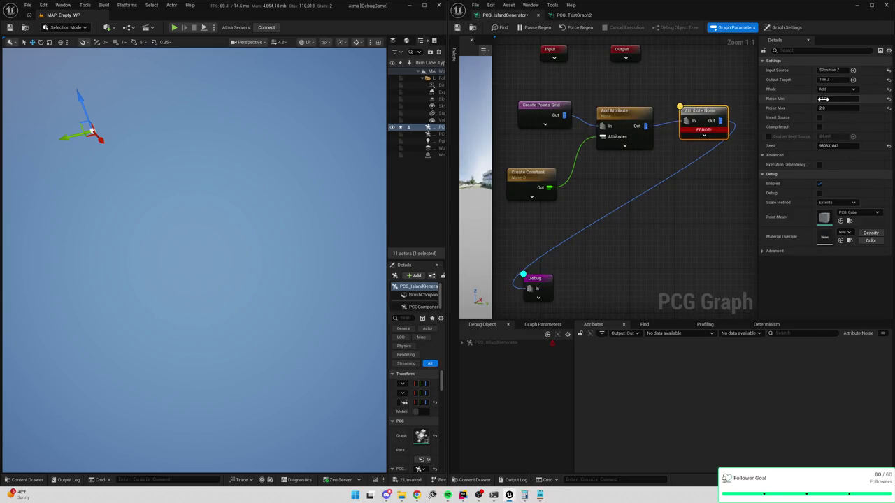
pyautogui.moveTo(706, 131)
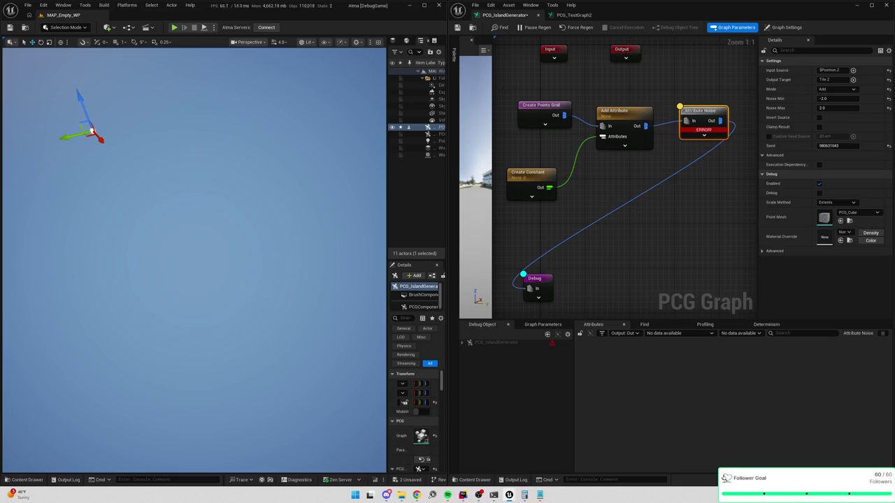
pyautogui.moveTo(656, 161)
pyautogui.mouseDown()
pyautogui.moveTo(676, 222)
pyautogui.moveTo(656, 181)
pyautogui.mouseUp()
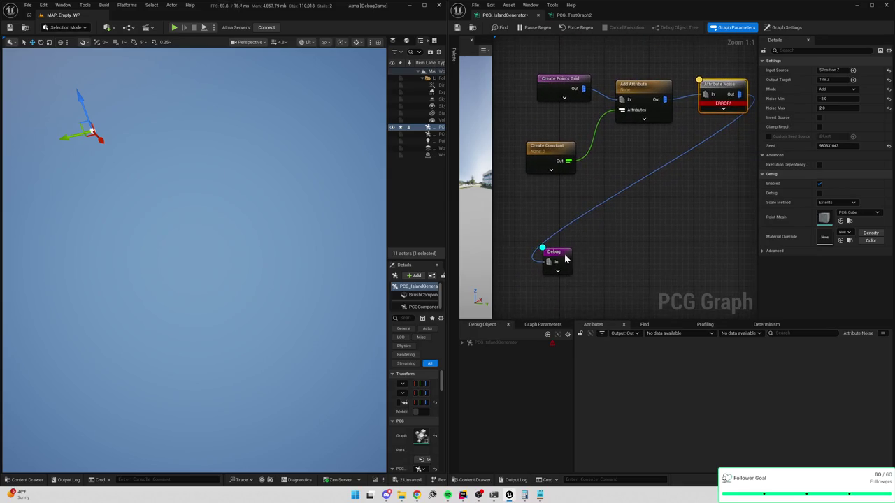
# Move the Debug node aside and inspect the Attribute Noise, Add Attribute and Create Constant nodes
pyautogui.moveTo(568, 258); pyautogui.dragTo(668, 229)
pyautogui.moveTo(716, 174); pyautogui.dragTo(688, 181)
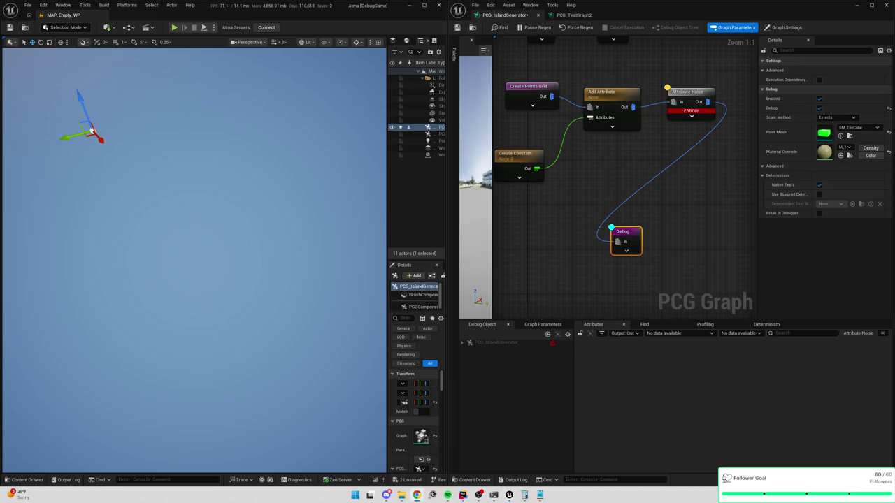
pyautogui.moveTo(668, 177); pyautogui.dragTo(636, 198)
pyautogui.click(668, 121)
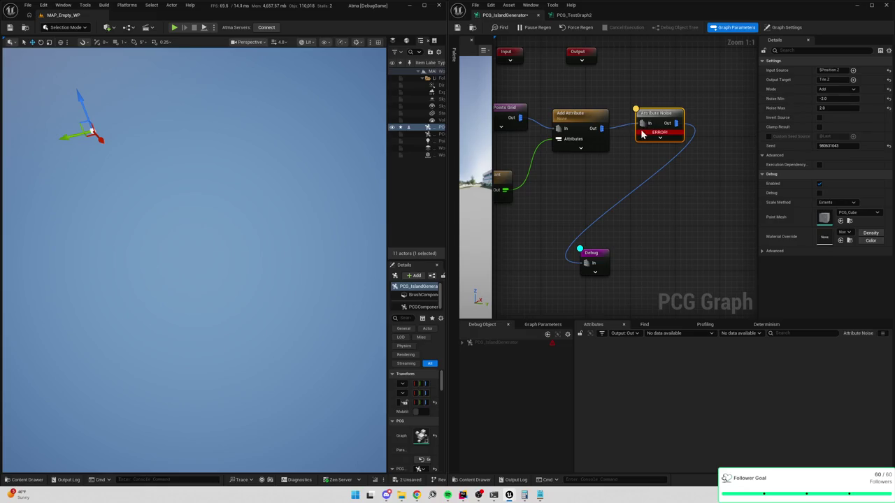
pyautogui.click(595, 122)
pyautogui.moveTo(662, 178); pyautogui.dragTo(697, 180)
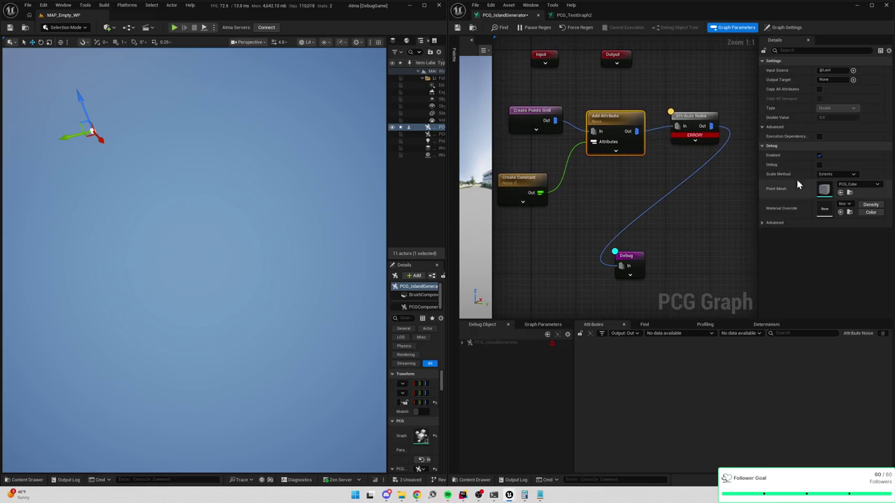
pyautogui.click(533, 186)
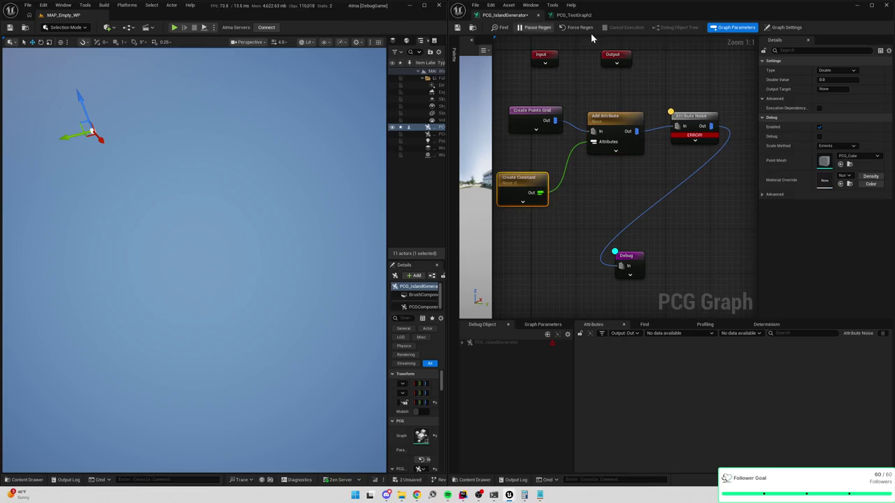
# Delete Add Attribute and wire Create Points Grid directly into Attribute Noise
pyautogui.click(608, 133)
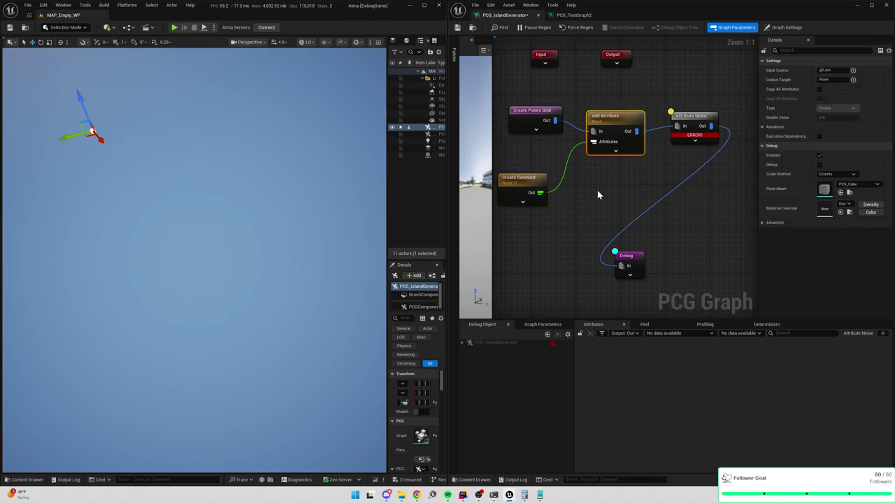
pyautogui.press('Delete')
pyautogui.moveTo(657, 120)
pyautogui.mouseDown()
pyautogui.moveTo(556, 121)
pyautogui.moveTo(621, 121)
pyautogui.mouseUp()
pyautogui.click(634, 126)
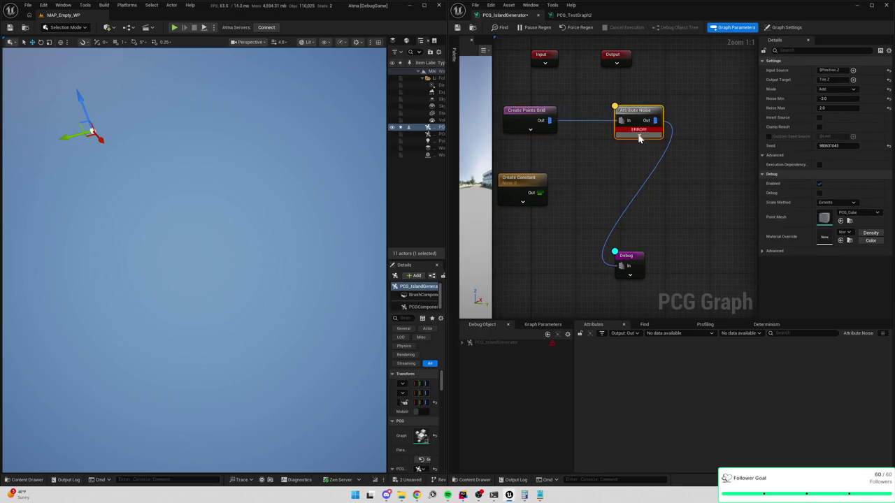
pyautogui.click(582, 17)
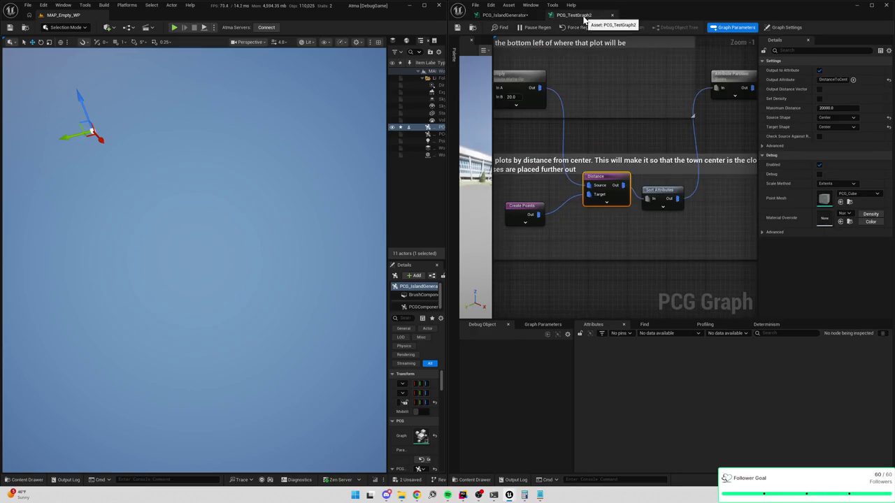
# Set Attribute Noise's output target to Tile, debug it, and pick the PCG_IslandGenerator component
pyautogui.click(510, 16)
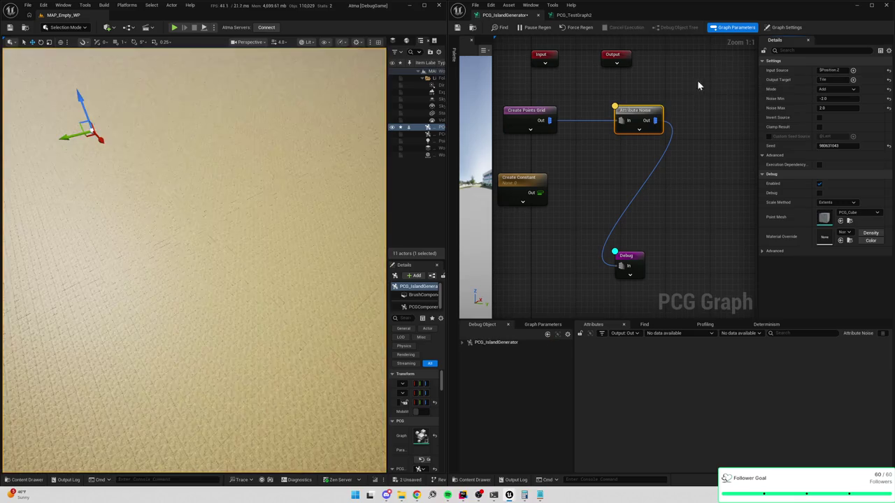
pyautogui.click(639, 89)
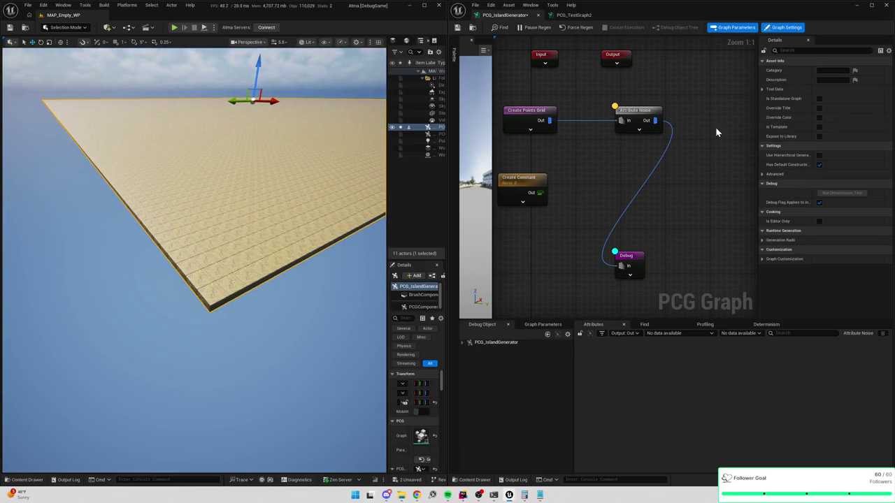
pyautogui.click(652, 113)
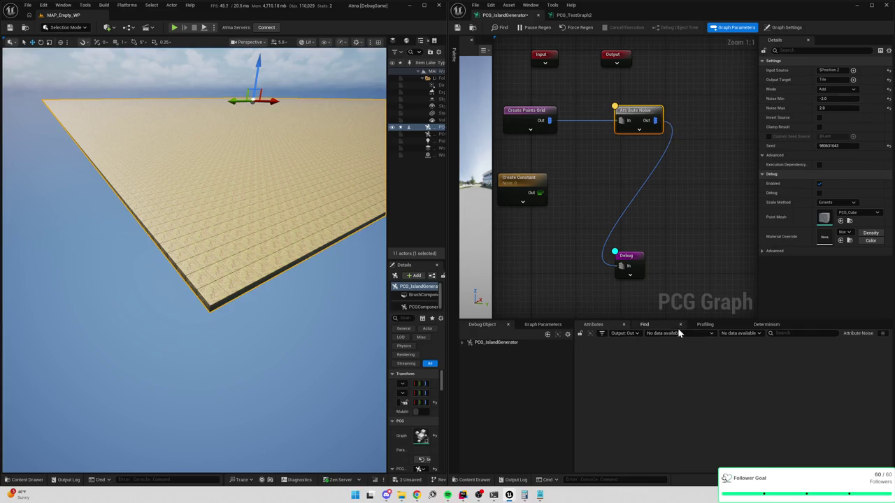
pyautogui.press('d')
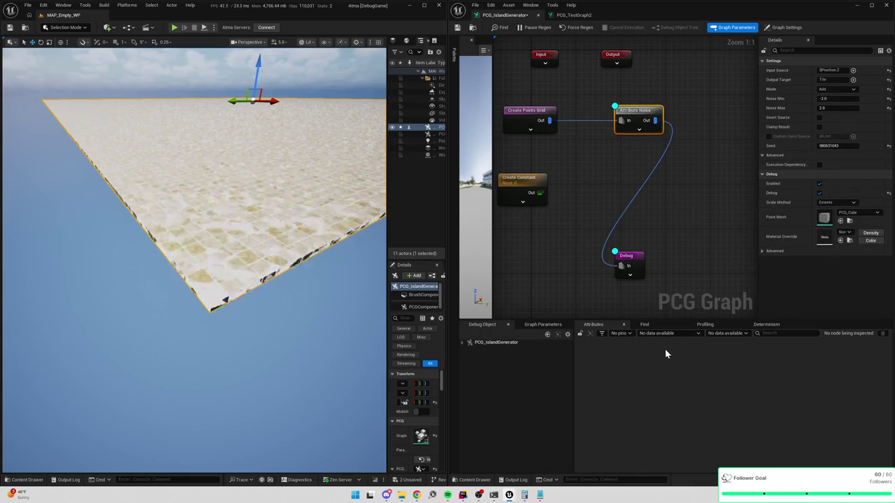
pyautogui.click(636, 258)
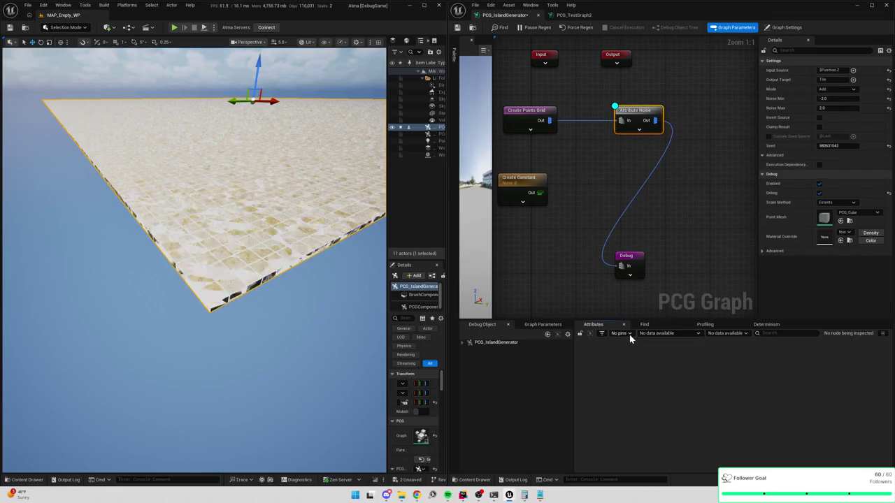
pyautogui.click(469, 342)
pyautogui.click(467, 349)
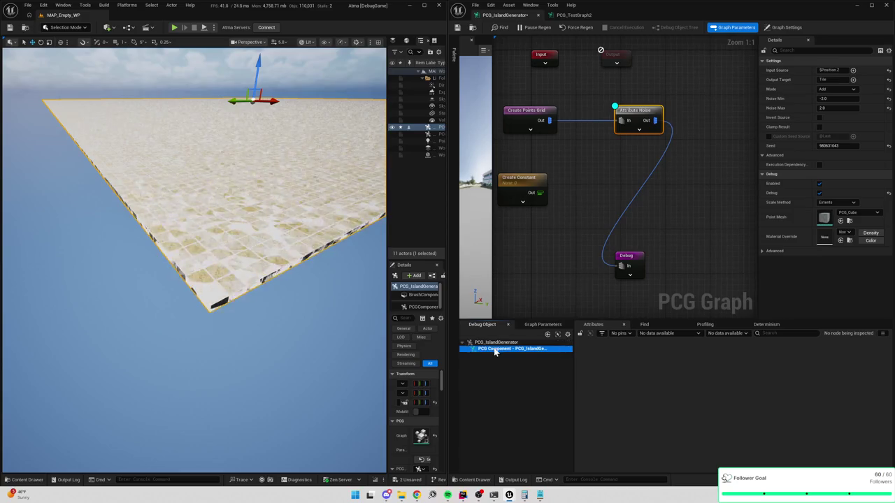
pyautogui.click(571, 133)
pyautogui.moveTo(571, 133)
pyautogui.mouseDown()
pyautogui.moveTo(625, 150)
pyautogui.moveTo(590, 154)
pyautogui.mouseUp()
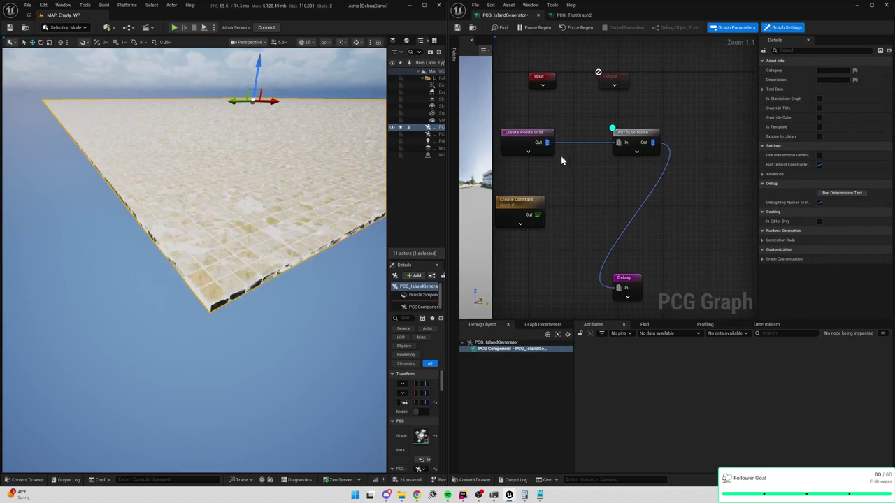
# Inspect the grid and Attribute Noise output points, then set Noise Min to -2.0
pyautogui.click(551, 148)
pyautogui.press('d')
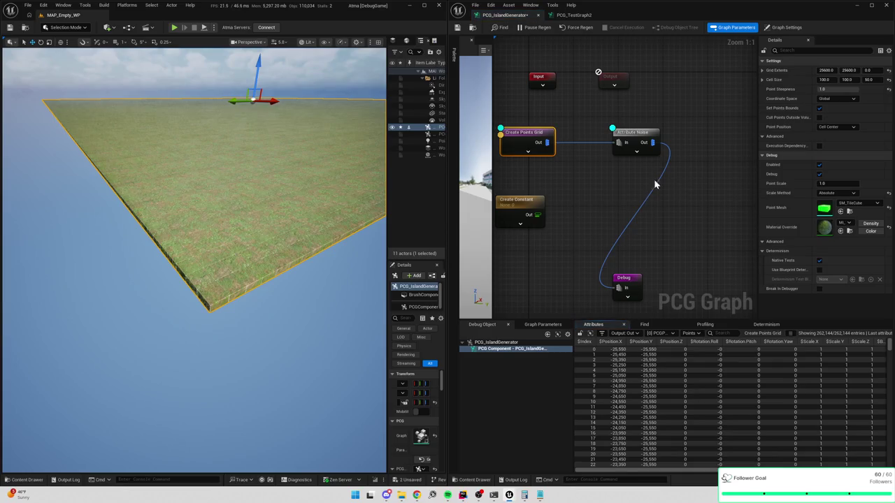
pyautogui.click(633, 136)
pyautogui.press('a')
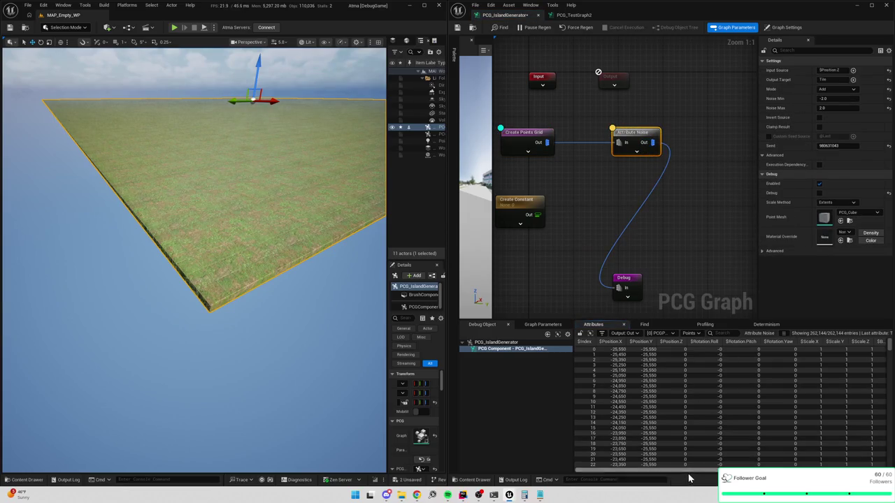
pyautogui.moveTo(693, 470); pyautogui.dragTo(860, 470)
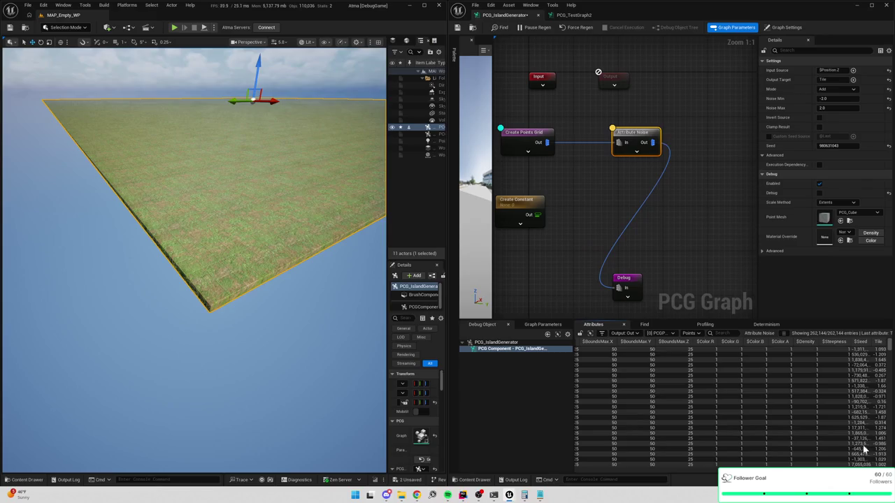
pyautogui.moveTo(865, 342); pyautogui.dragTo(864, 342)
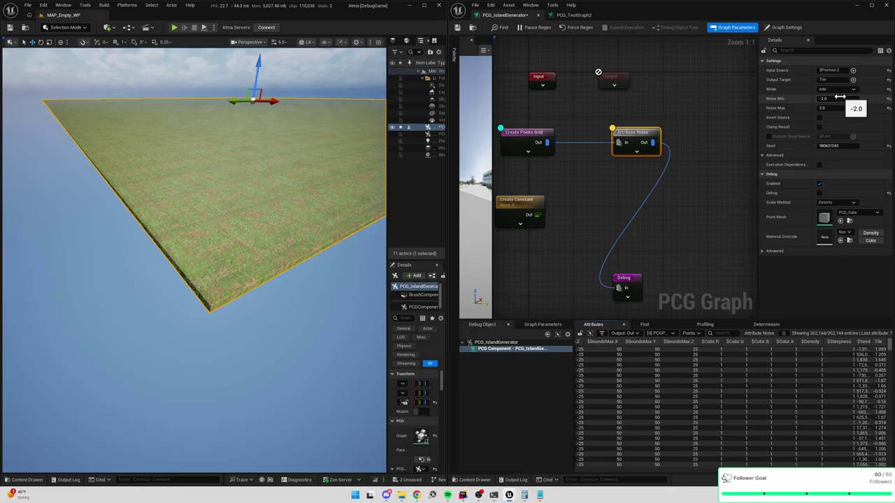
pyautogui.click(839, 97)
pyautogui.press('Return')
# Add a Spatial Noise node, delete Attribute Noise, and wire Create Points Grid into Spatial Noise
pyautogui.rightClick(622, 105)
pyautogui.write('attribute')
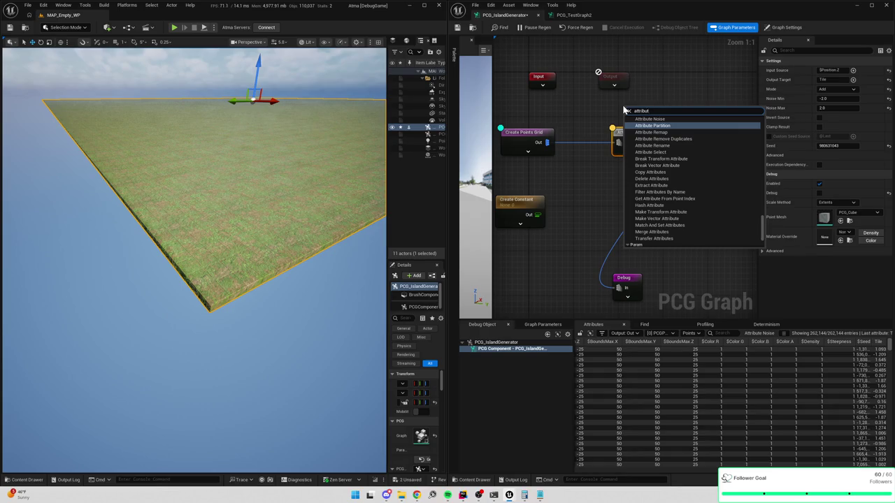
pyautogui.press('BackSpace')
pyautogui.press('BackSpace')
pyautogui.press('BackSpace')
pyautogui.write('per')
pyautogui.press('BackSpace')
pyautogui.press('BackSpace')
pyautogui.press('BackSpace')
pyautogui.write('noise')
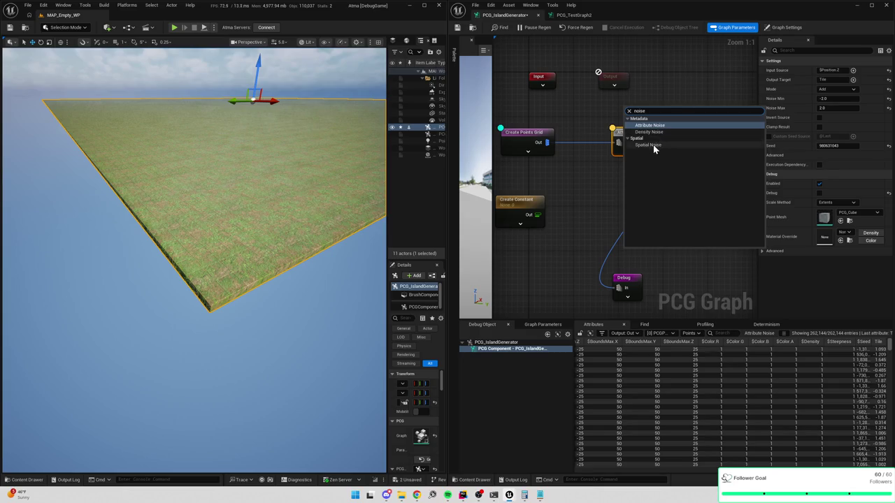
pyautogui.click(653, 144)
pyautogui.click(638, 147)
pyautogui.press('Delete')
pyautogui.moveTo(643, 119); pyautogui.dragTo(622, 144)
pyautogui.moveTo(547, 142)
pyautogui.mouseDown()
pyautogui.moveTo(624, 148)
pyautogui.moveTo(615, 143)
pyautogui.mouseUp()
# Keep Perlin 2D mode, set Value Target to TileHeight, and inspect the node's output points
pyautogui.click(835, 71)
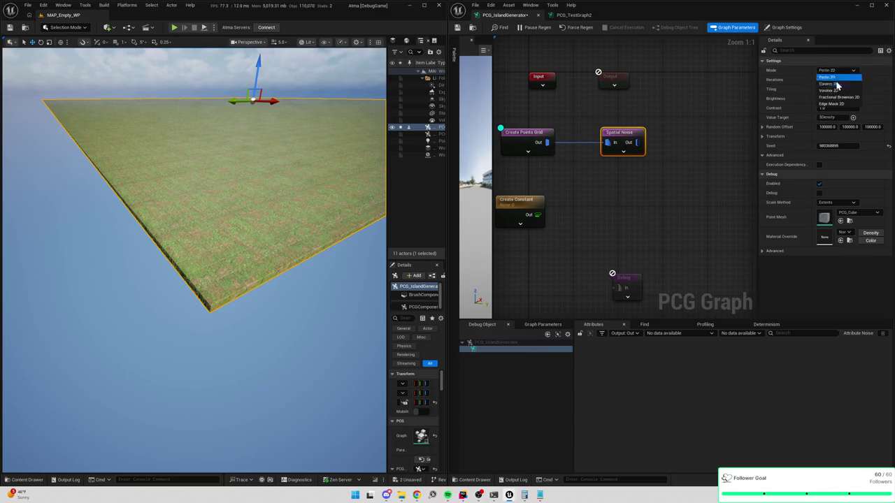
pyautogui.click(829, 78)
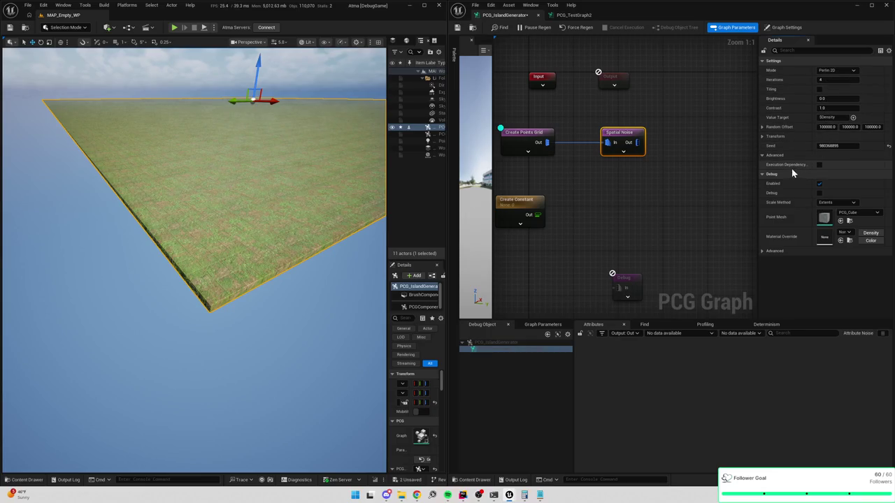
pyautogui.click(831, 117)
pyautogui.write('TileHeight')
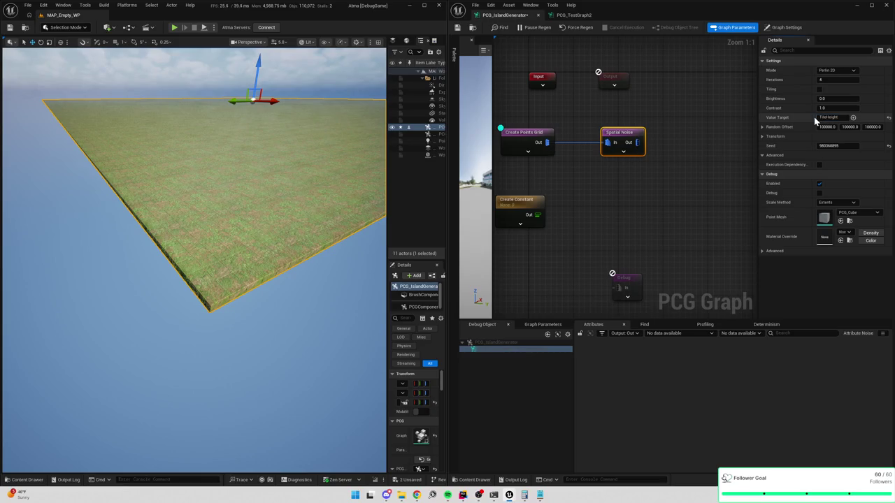
pyautogui.press('Return')
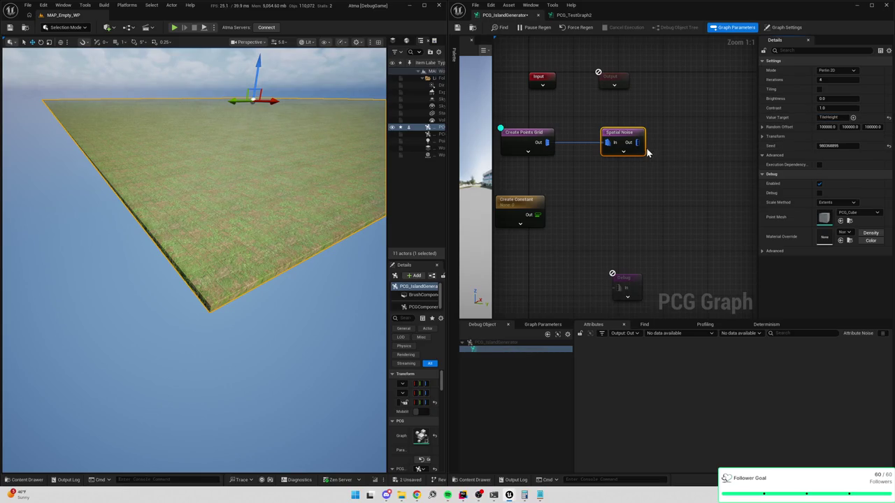
pyautogui.press('d')
pyautogui.press('a')
pyautogui.hscroll(1, 869, 406)
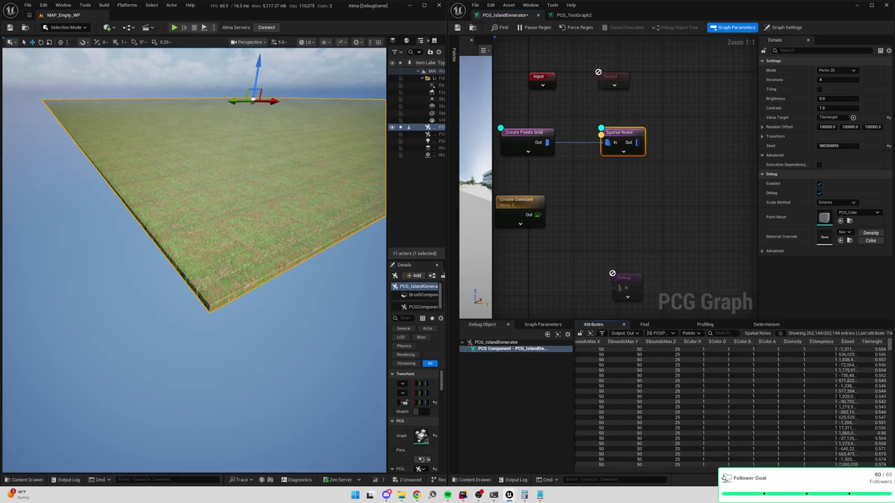
# Scroll through the TileHeight values and adjust Spatial Noise's Brightness and Contrast toward Contrast 4.0
pyautogui.scroll(-2, 881, 444)
pyautogui.scroll(-10, 881, 444)
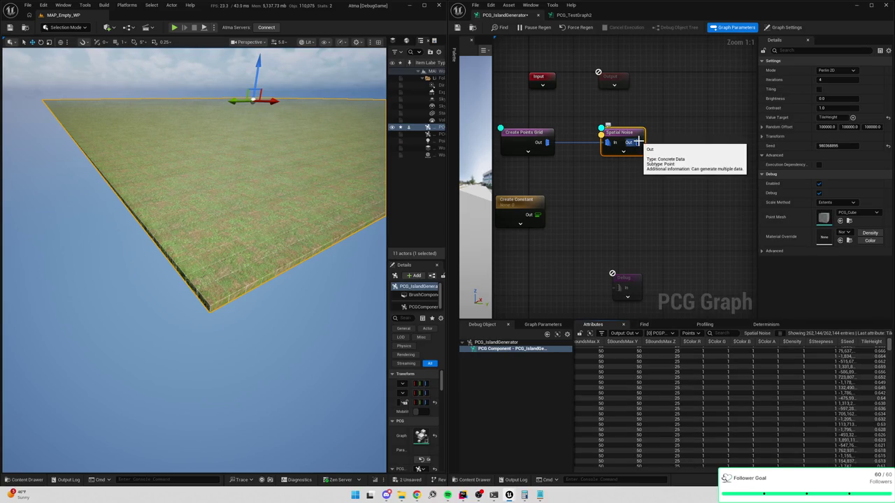
pyautogui.scroll(-10, 834, 424)
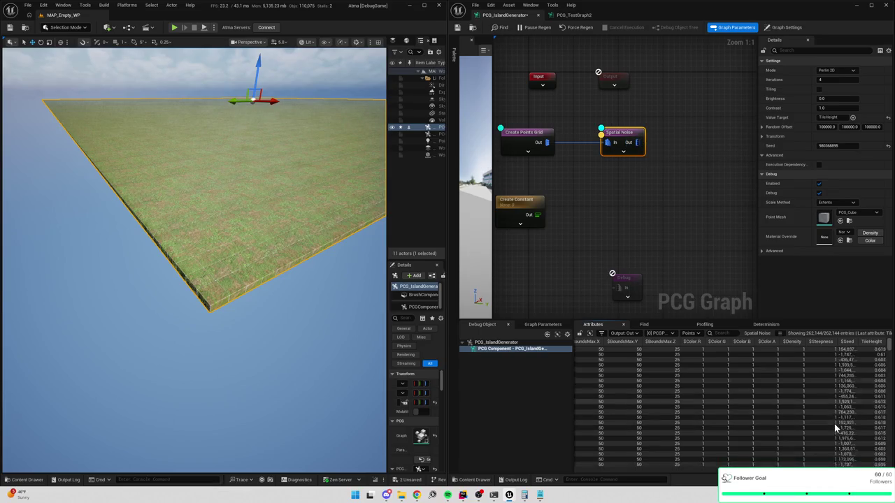
pyautogui.scroll(-5, 841, 425)
pyautogui.scroll(-10, 840, 424)
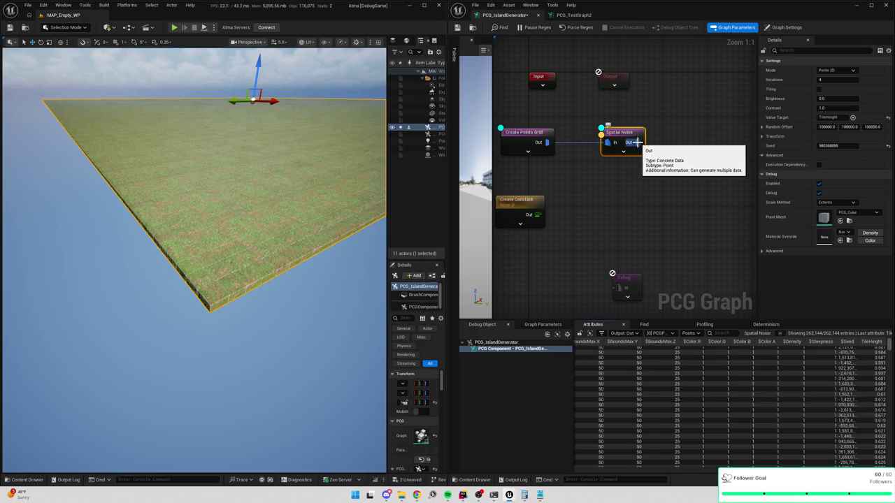
pyautogui.scroll(-10, 853, 381)
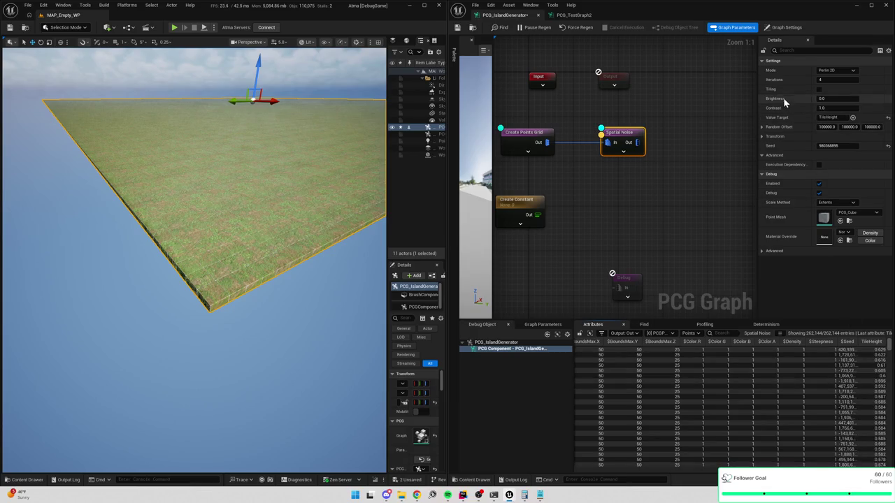
pyautogui.moveTo(828, 98)
pyautogui.mouseDown()
pyautogui.moveTo(826, 107)
pyautogui.moveTo(836, 99)
pyautogui.moveTo(842, 109)
pyautogui.mouseUp()
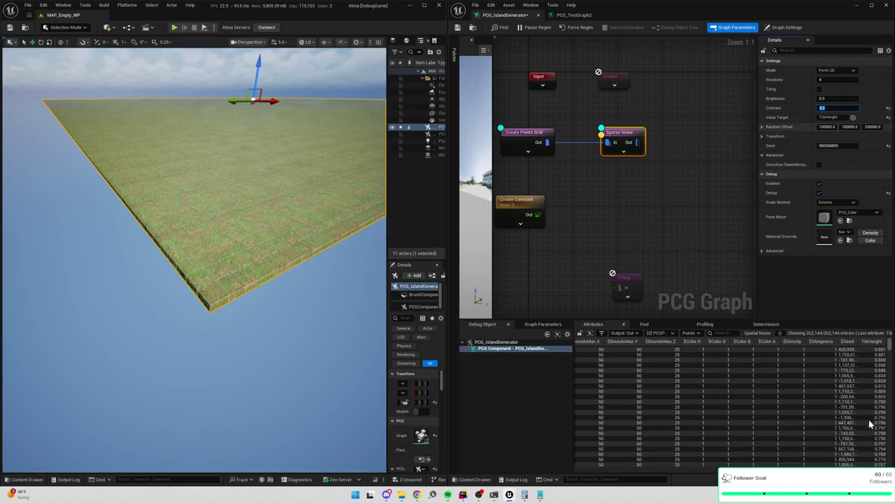
pyautogui.moveTo(891, 353)
pyautogui.mouseDown()
pyautogui.moveTo(890, 451)
pyautogui.moveTo(890, 341)
pyautogui.mouseUp()
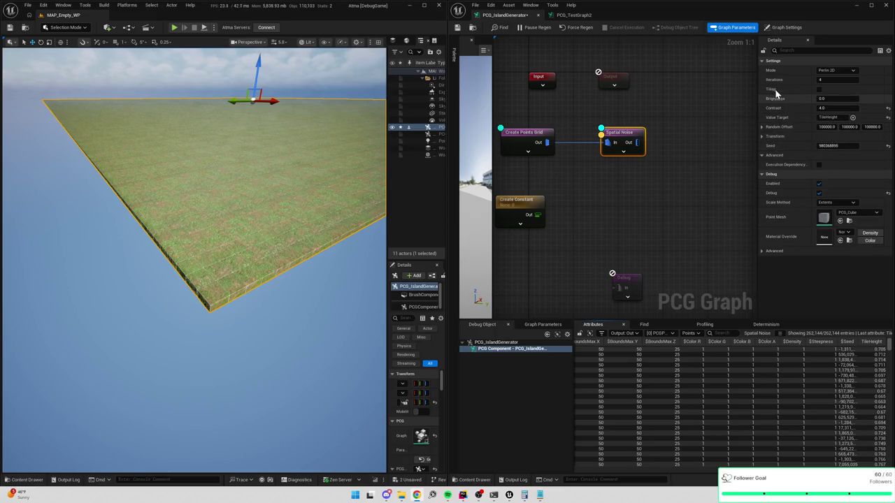
pyautogui.moveTo(776, 93)
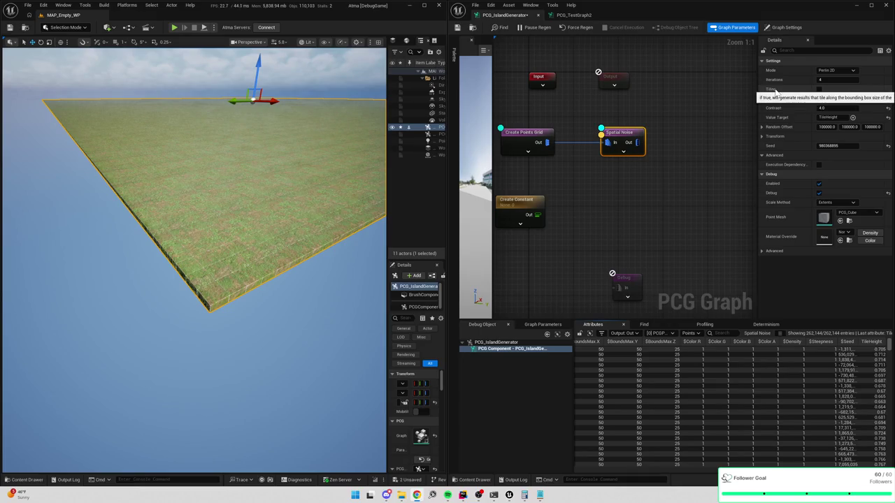
pyautogui.moveTo(661, 164)
pyautogui.mouseDown()
pyautogui.moveTo(670, 169)
pyautogui.moveTo(676, 152)
pyautogui.mouseUp()
# Add a Multiply node after Spatial Noise and reset Spatial Noise Brightness to 0.0
pyautogui.write('multipl')
pyautogui.press('Return')
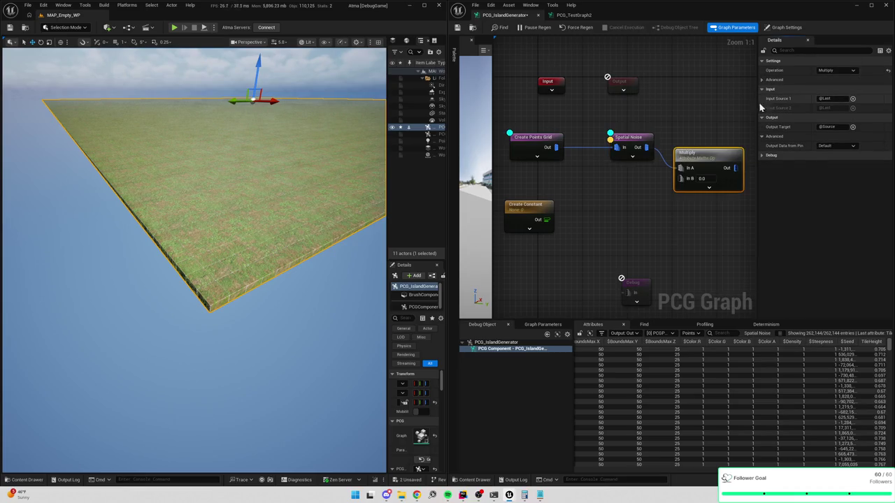
pyautogui.click(646, 143)
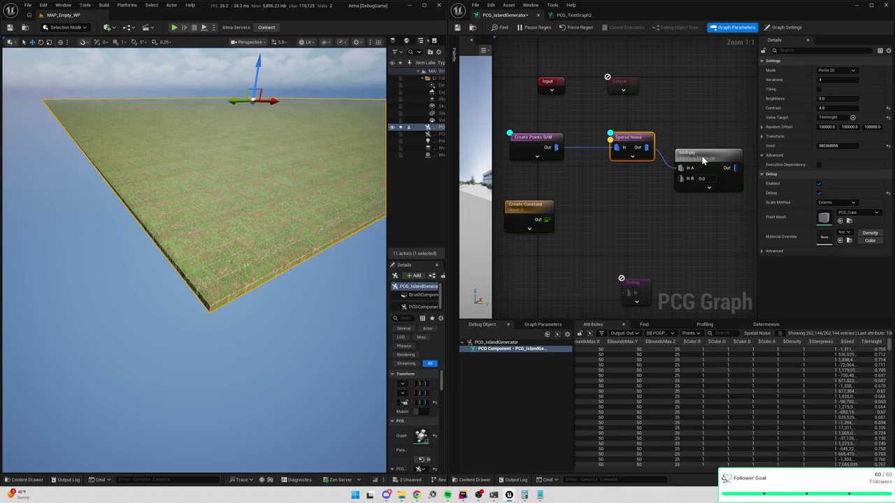
pyautogui.click(827, 99)
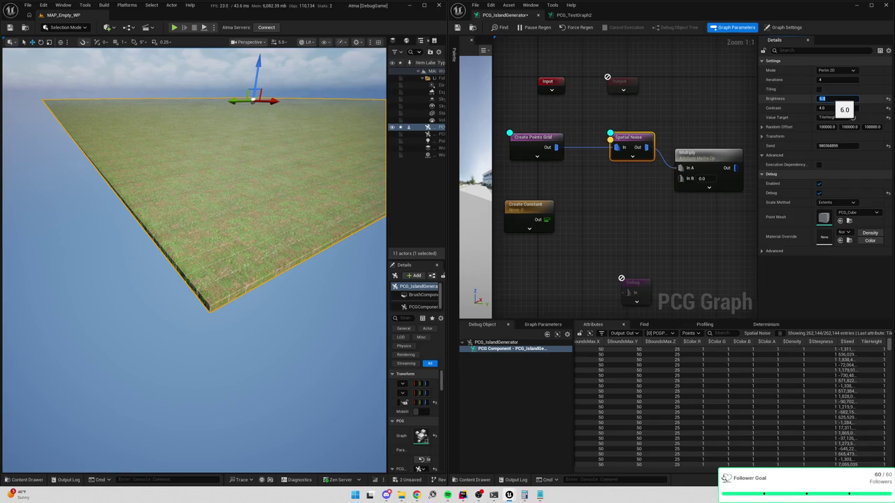
pyautogui.write('0')
pyautogui.press('Return')
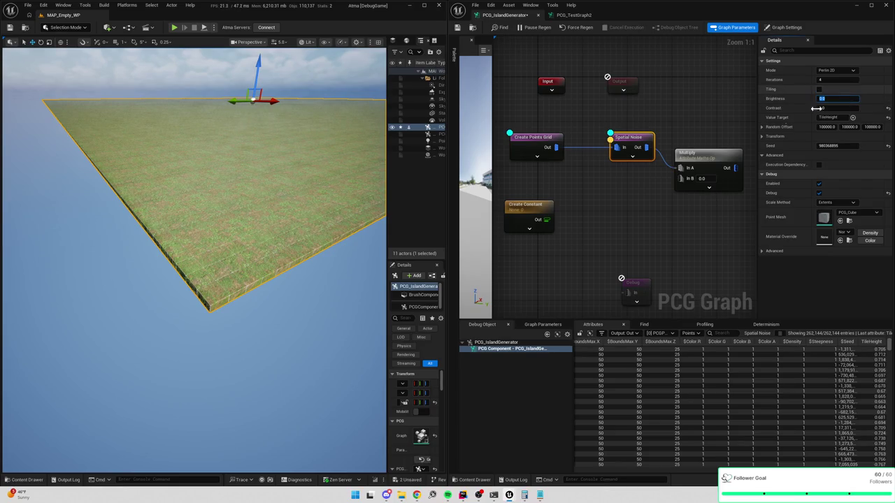
# Set the Multiply node's In B value to 250
pyautogui.click(715, 166)
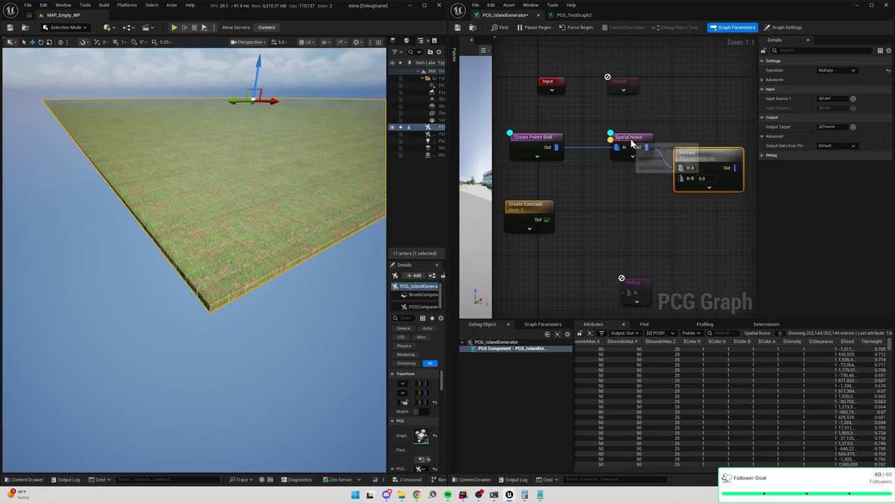
pyautogui.moveTo(714, 139); pyautogui.dragTo(691, 134)
pyautogui.click(678, 173)
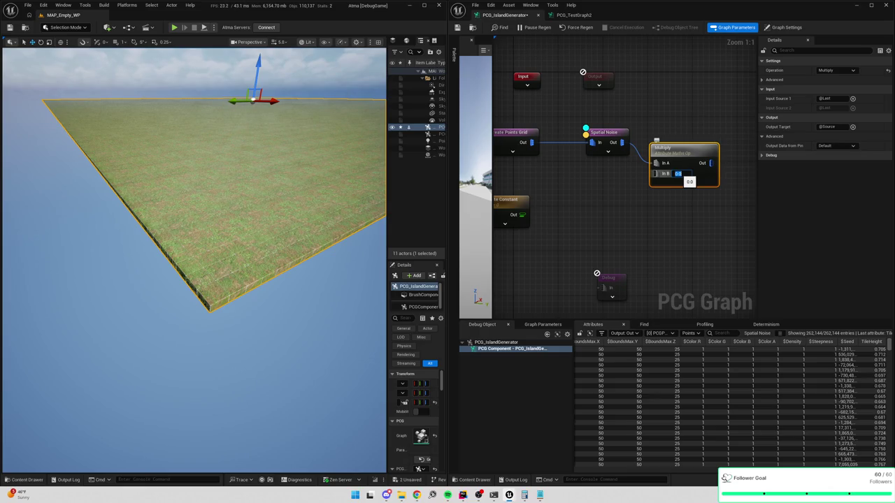
pyautogui.write('250')
pyautogui.press('Return')
pyautogui.click(694, 148)
# Set the Multiply node's Input Source 1 and Output Target both to TileHeight
pyautogui.click(689, 159)
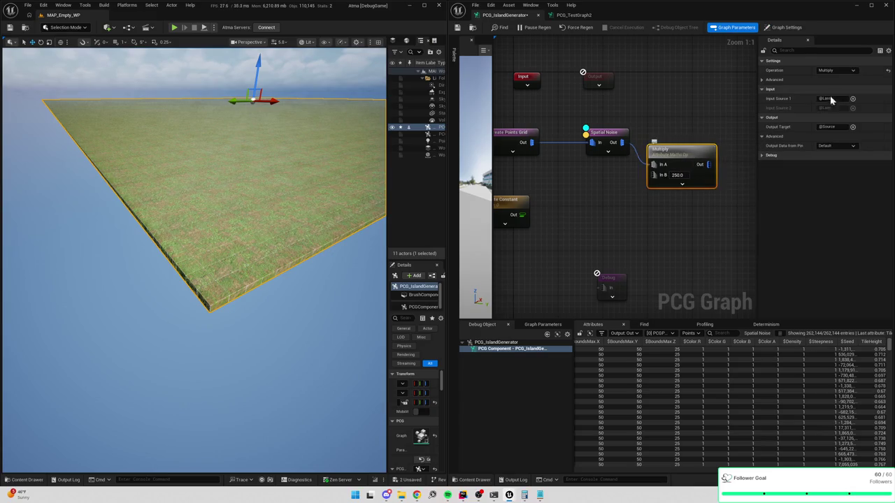
pyautogui.click(824, 98)
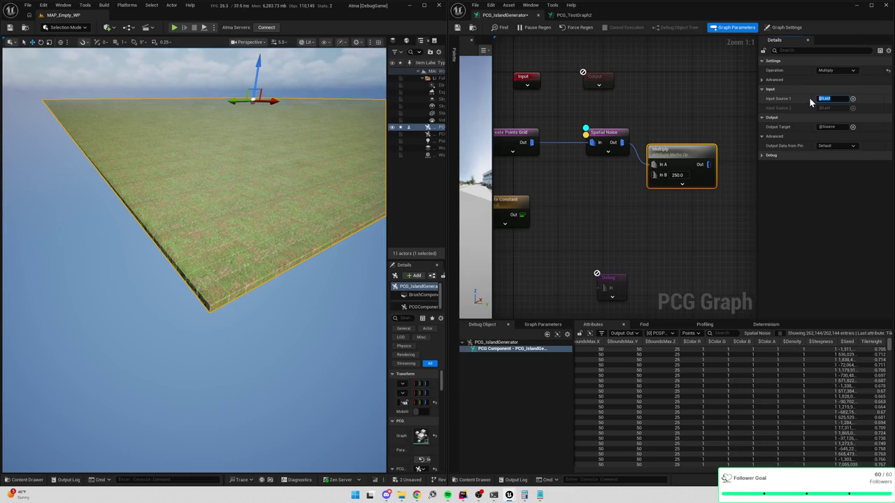
pyautogui.write('TileHeight')
pyautogui.press('Return')
pyautogui.click(808, 126)
pyautogui.write('TileHeig')
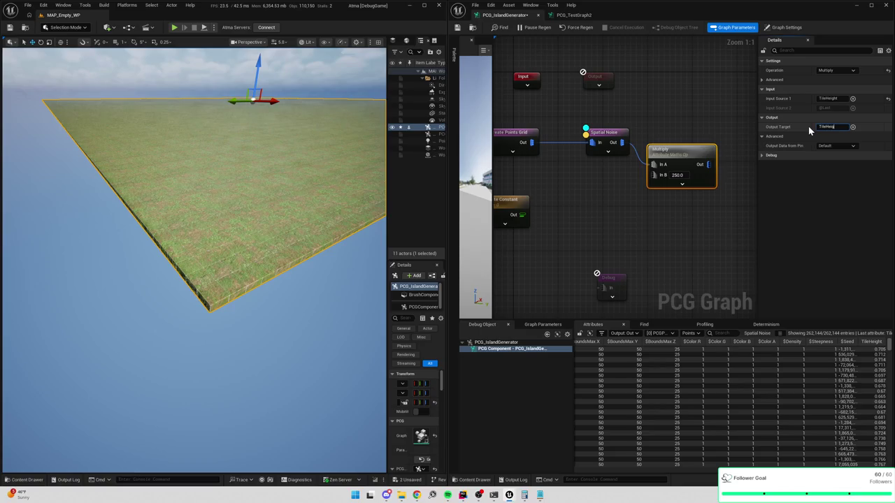
pyautogui.write('ht')
pyautogui.press('Return')
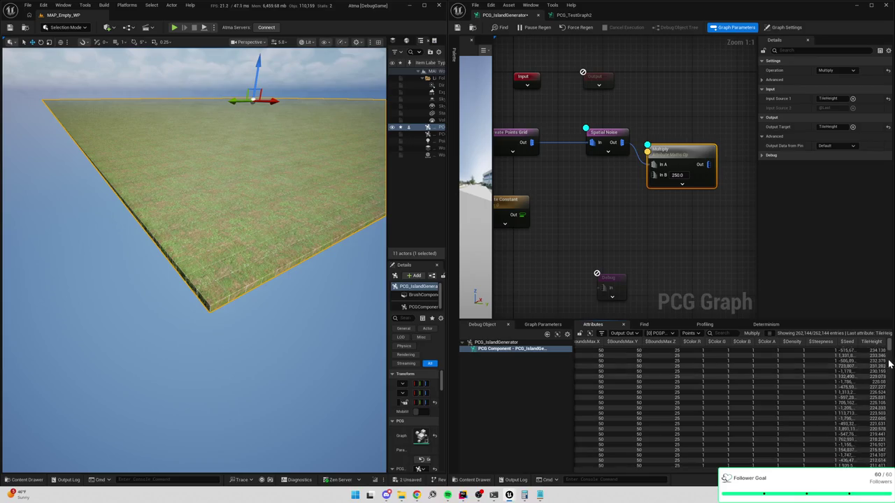
pyautogui.moveTo(741, 271); pyautogui.dragTo(725, 269)
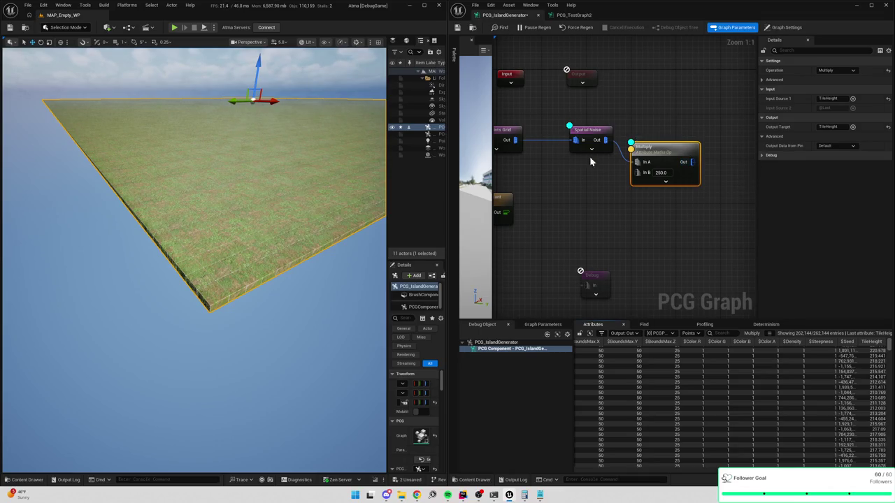
# Add a trial Divide node after Multiply, then delete it
pyautogui.moveTo(691, 161); pyautogui.dragTo(716, 166)
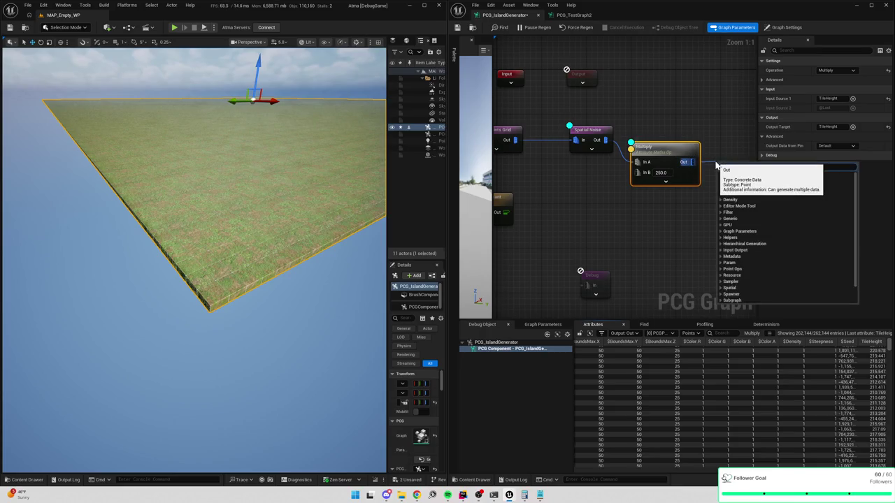
pyautogui.click(734, 169)
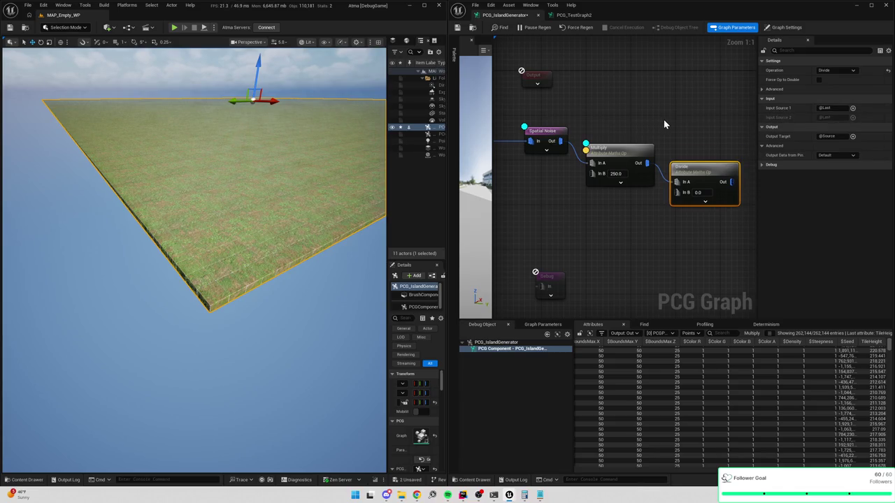
pyautogui.press('Delete')
# Lower the Multiply node's In B from 250 to 5 and pull a new wire from its output
pyautogui.click(615, 173)
pyautogui.write('5')
pyautogui.press('Return')
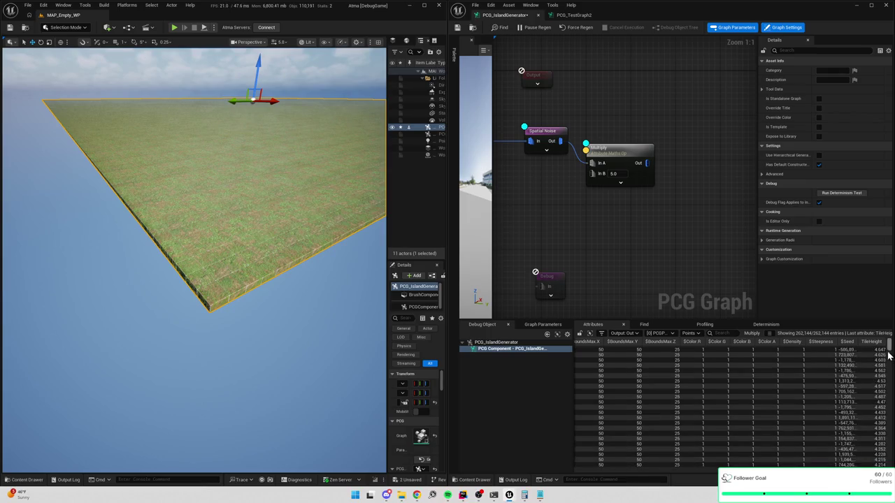
pyautogui.moveTo(890, 355); pyautogui.dragTo(890, 375)
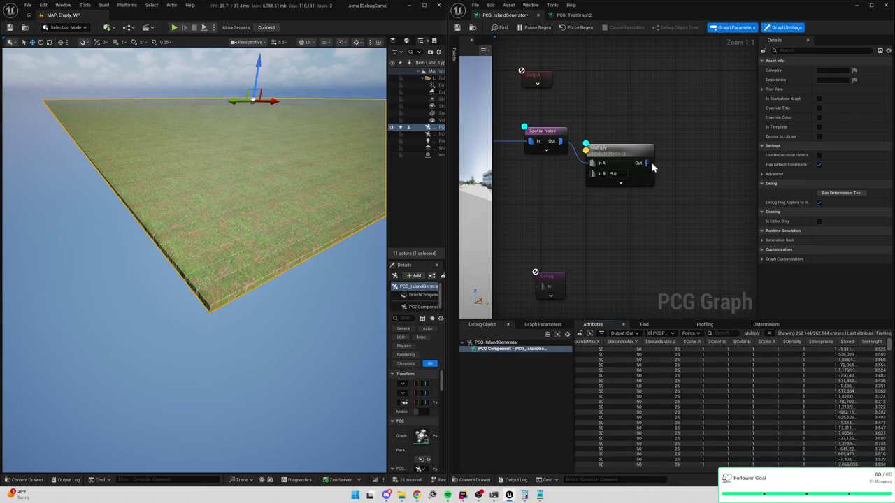
pyautogui.moveTo(646, 162); pyautogui.dragTo(676, 168)
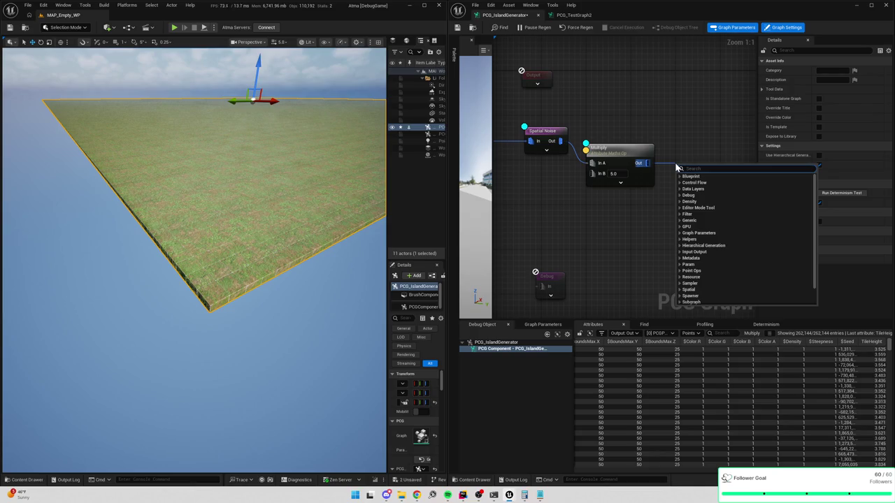
# Create a Truncate node with Input Source 1 and Output Target both set to TileHeight
pyautogui.write('trunc')
pyautogui.press('Return')
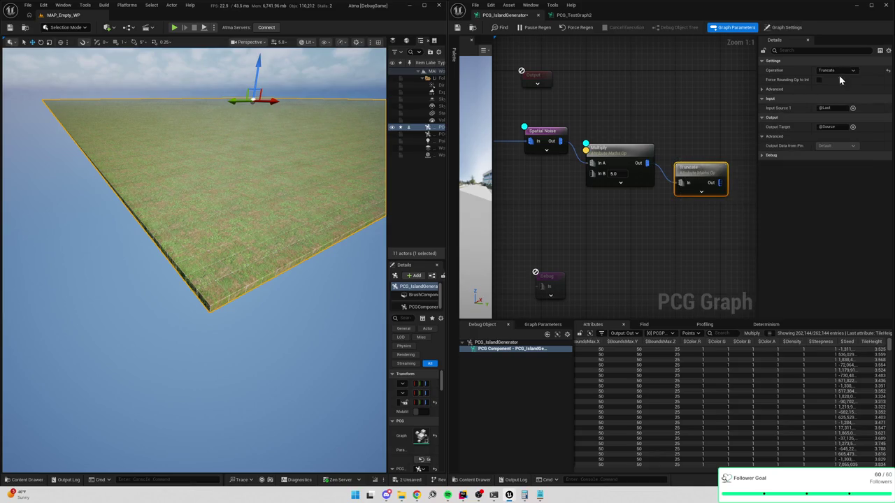
pyautogui.click(825, 108)
pyautogui.write('TileHeight')
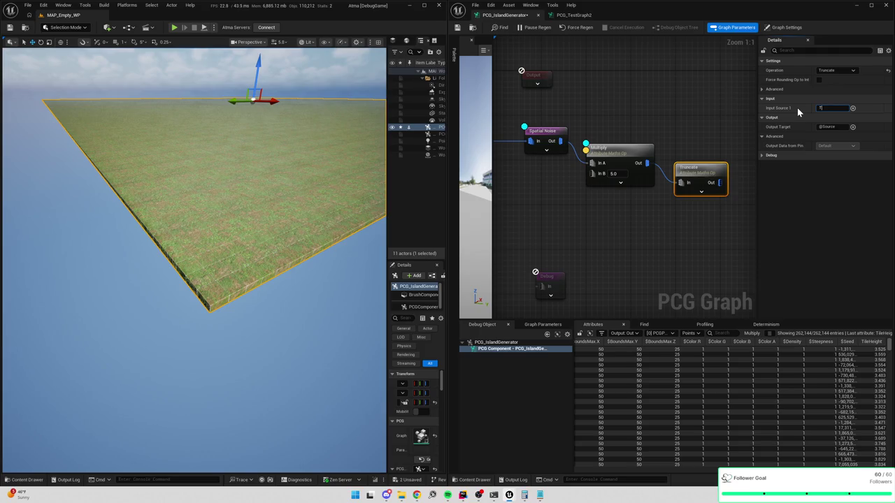
pyautogui.press('Return')
pyautogui.write('ght')
pyautogui.press('Return')
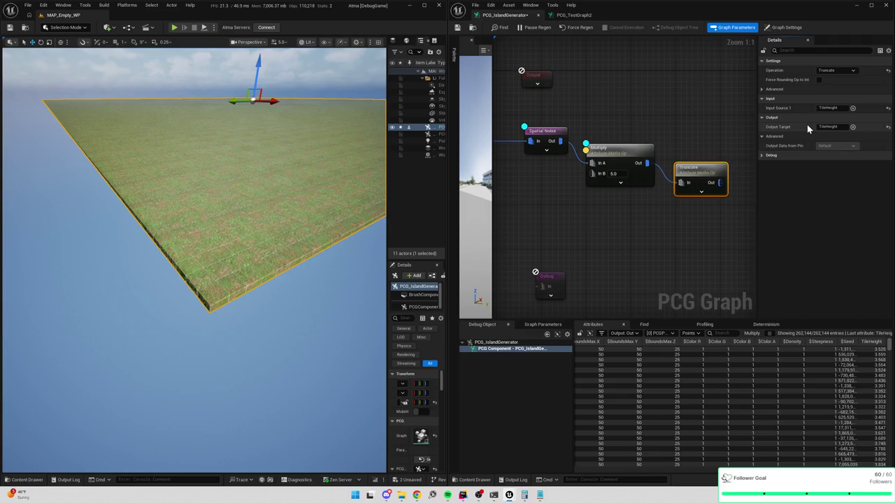
# Rearrange the Truncate and Debug nodes in the graph and reselect Truncate
pyautogui.moveTo(702, 168); pyautogui.dragTo(676, 134)
pyautogui.keyDown('shift'); pyautogui.click(615, 149); pyautogui.keyUp('shift')
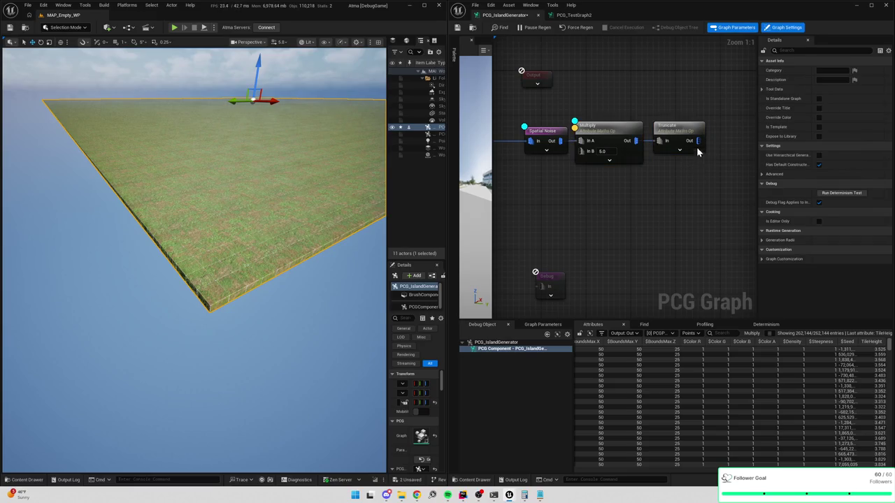
pyautogui.click(682, 132)
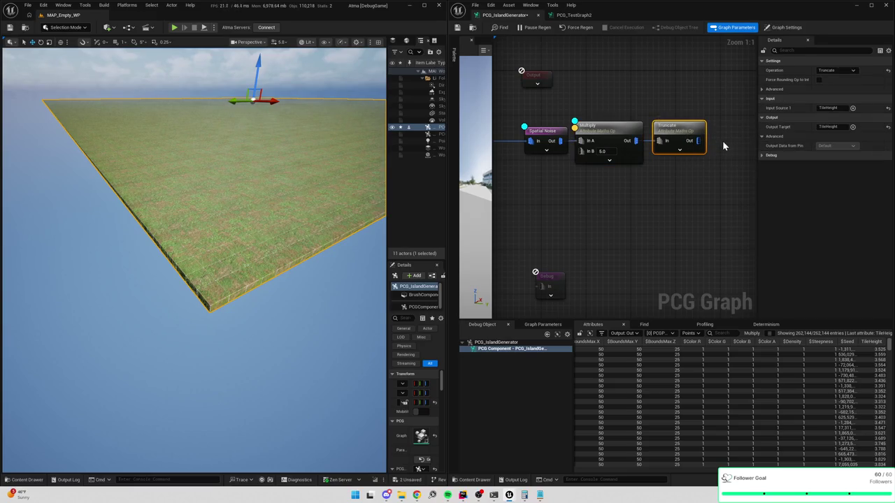
pyautogui.moveTo(551, 277); pyautogui.dragTo(714, 284)
pyautogui.click(707, 198)
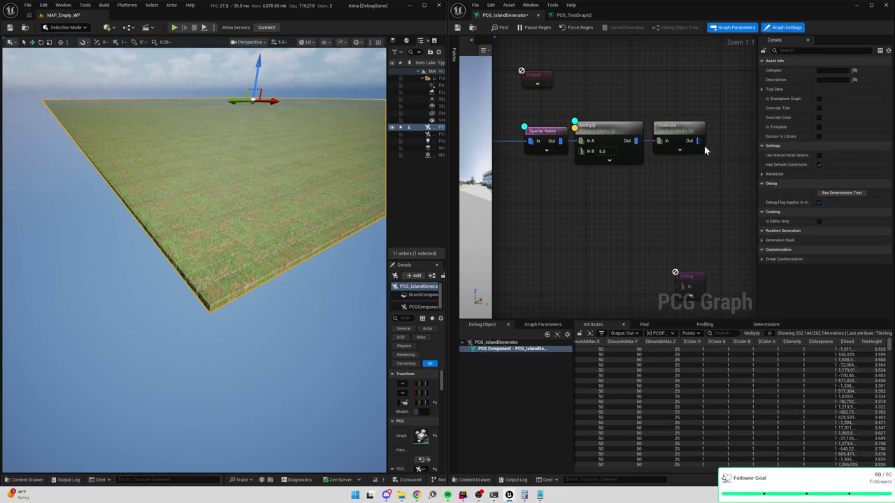
pyautogui.moveTo(697, 140); pyautogui.dragTo(671, 174)
pyautogui.click(647, 188)
pyautogui.click(682, 131)
# Inspect Truncate's output TileHeight values in the attribute table
pyautogui.press('a')
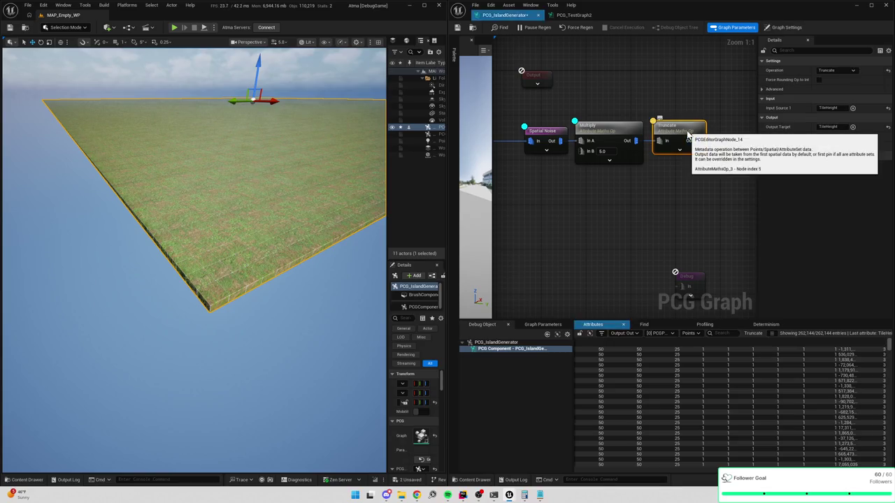
pyautogui.scroll(-5, 865, 430)
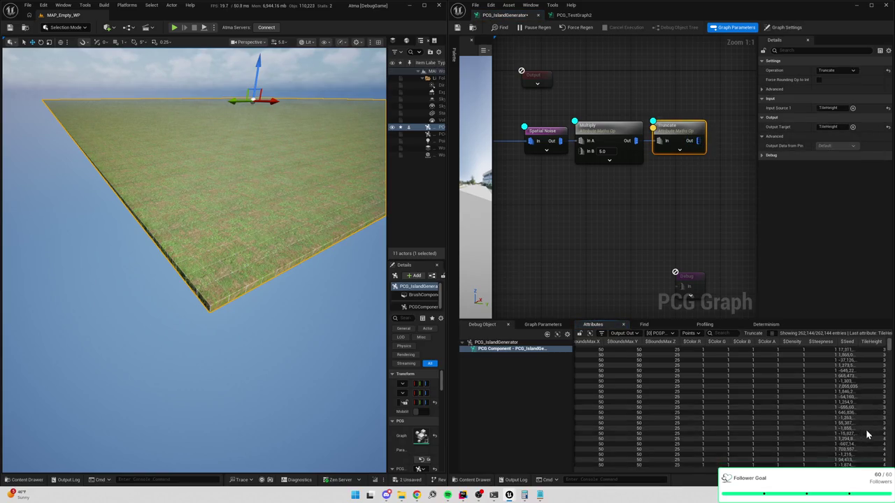
pyautogui.moveTo(889, 355); pyautogui.dragTo(889, 371)
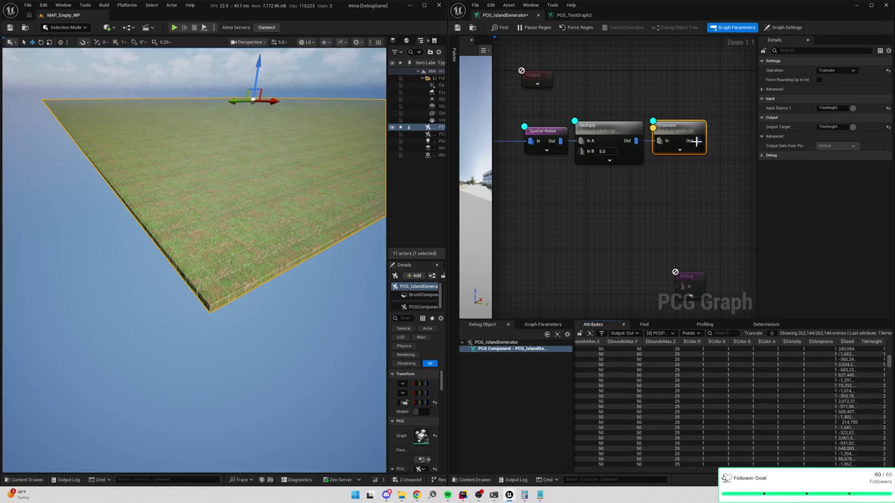
# Add a Multiply after Truncate with In B 50, reading and writing TileHeight
pyautogui.moveTo(697, 141); pyautogui.dragTo(695, 191)
pyautogui.write('*')
pyautogui.press('Return')
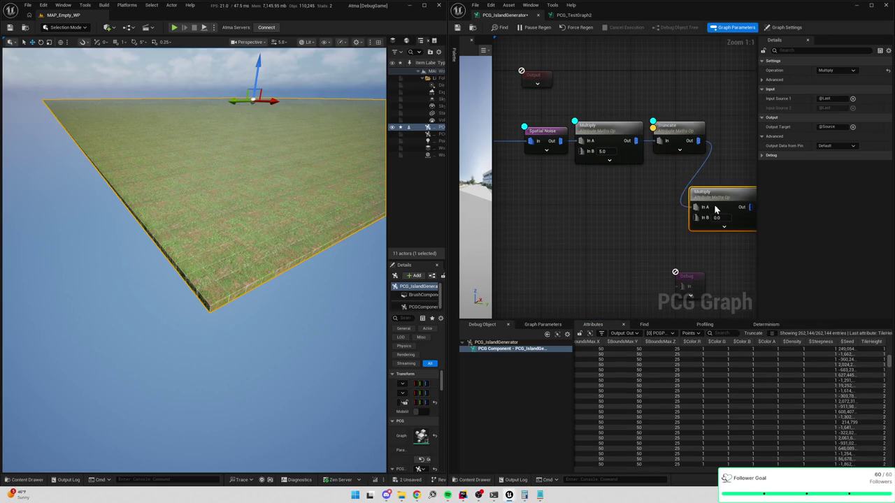
pyautogui.moveTo(708, 221); pyautogui.dragTo(608, 223)
pyautogui.click(608, 222)
pyautogui.write('50')
pyautogui.press('Return')
pyautogui.click(832, 99)
pyautogui.write('TileHei')
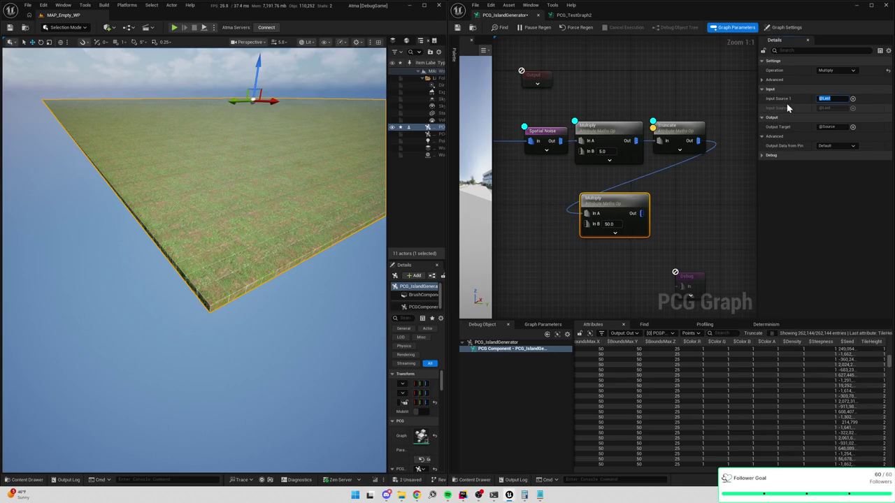
pyautogui.write('ght')
pyautogui.press('Return')
pyautogui.click(825, 127)
pyautogui.write('Height')
pyautogui.press('Return')
# Arrange the nodes and connect the new Multiply's output to the Debug node's input
pyautogui.moveTo(625, 204)
pyautogui.mouseDown()
pyautogui.moveTo(752, 144)
pyautogui.moveTo(580, 137)
pyautogui.mouseUp()
pyautogui.moveTo(612, 98); pyautogui.dragTo(632, 99)
pyautogui.moveTo(549, 273); pyautogui.dragTo(684, 263)
pyautogui.moveTo(639, 133); pyautogui.dragTo(679, 265)
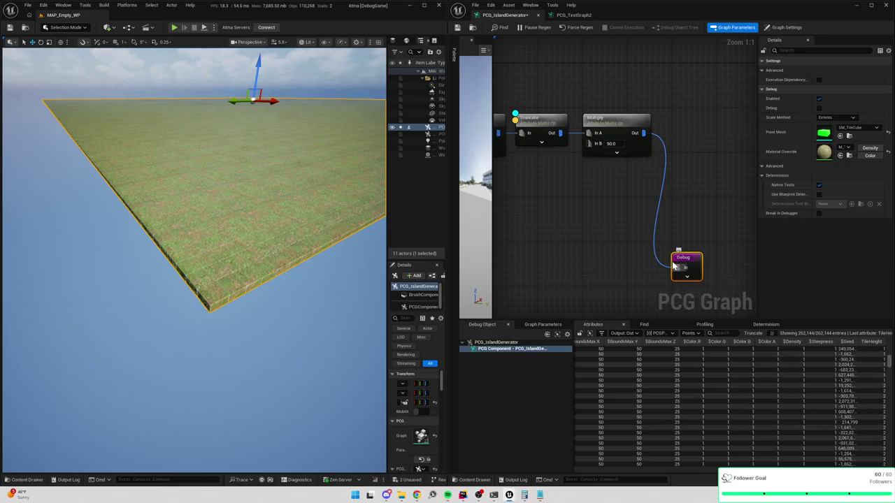
pyautogui.moveTo(695, 169); pyautogui.dragTo(670, 191)
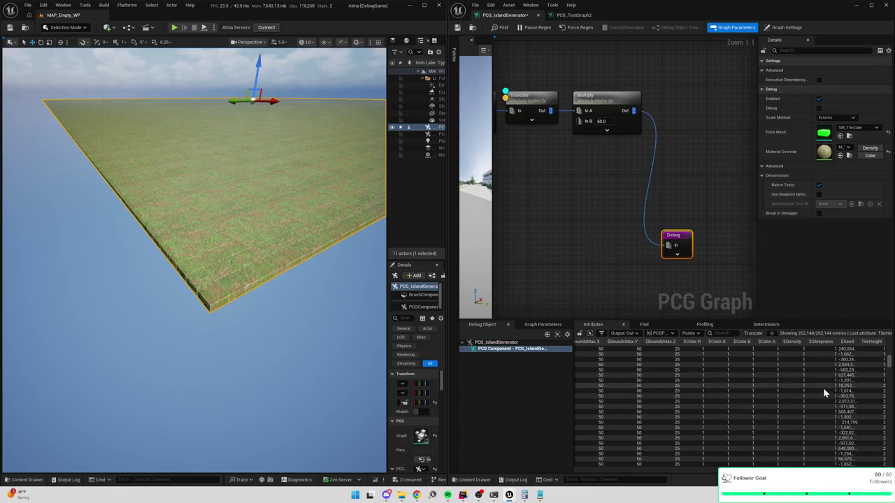
pyautogui.scroll(5, 824, 385)
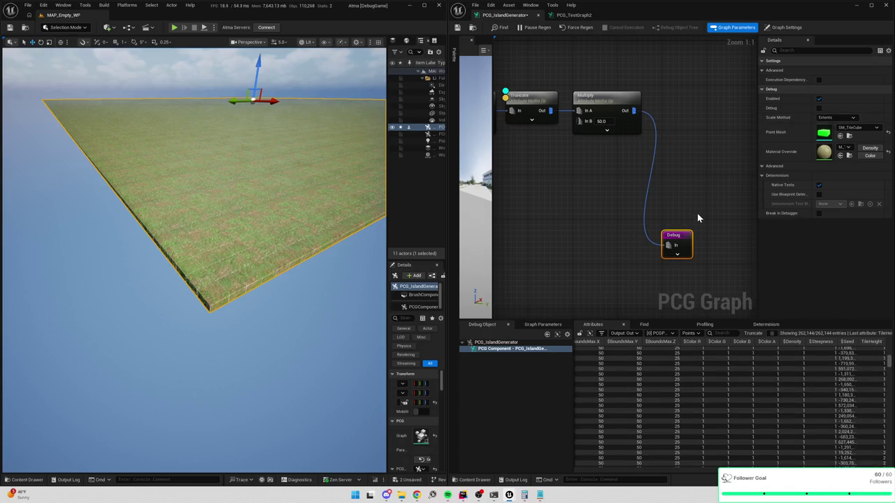
# Enable debug display and attribute inspection on the Debug node
pyautogui.press('d')
pyautogui.press('a')
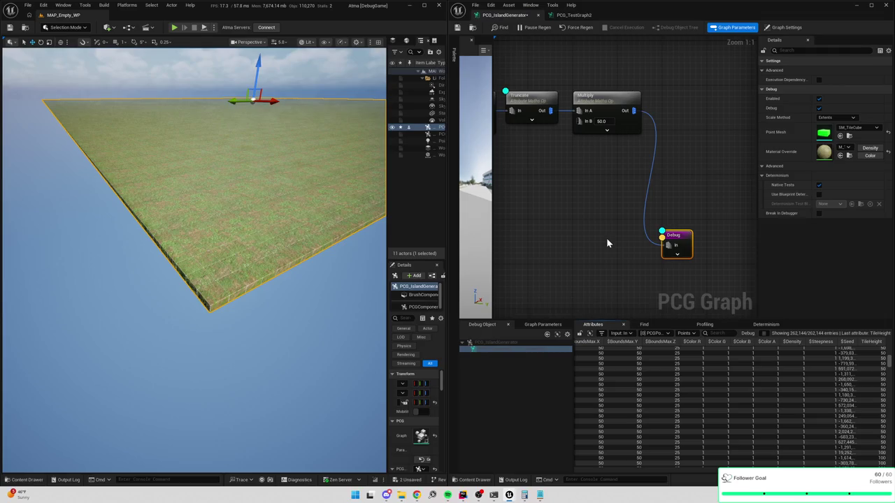
pyautogui.moveTo(277, 221); pyautogui.dragTo(277, 210)
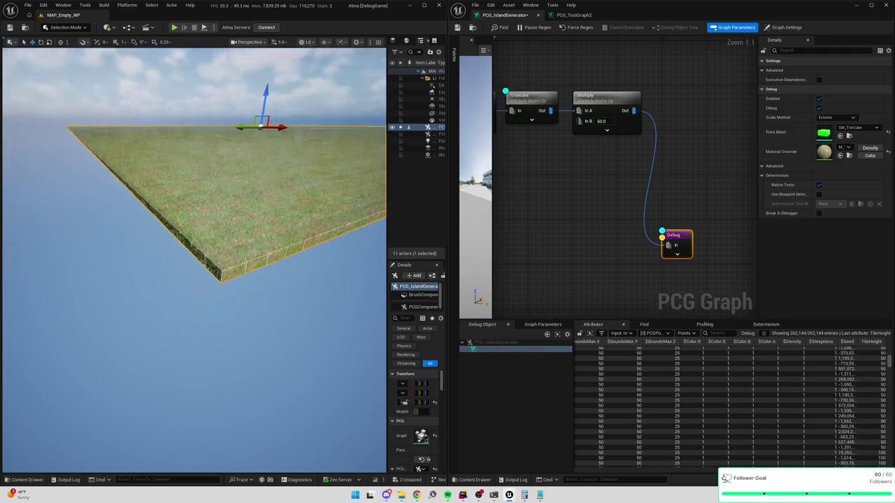
# Change the final Multiply's Output Target to $Position.Z so it drives tile heights
pyautogui.click(607, 104)
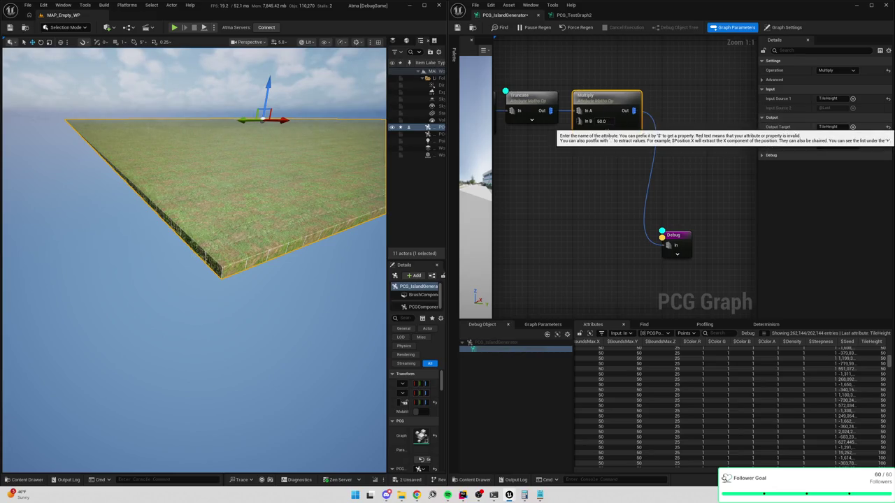
pyautogui.click(829, 126)
pyautogui.write('$Position.')
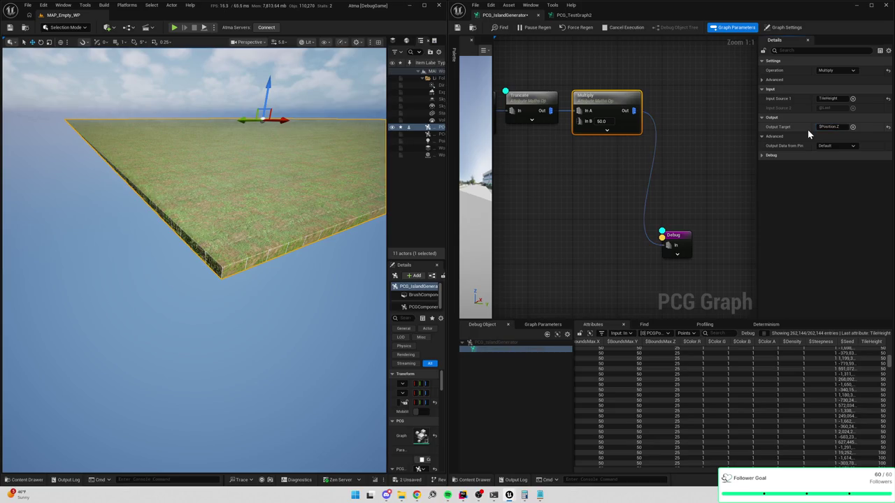
pyautogui.write('Z')
pyautogui.press('Return')
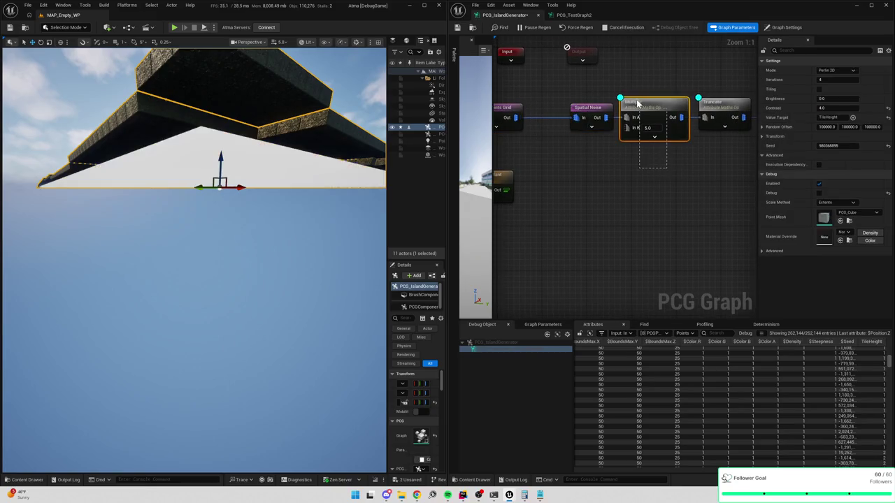
pyautogui.moveTo(704, 191); pyautogui.dragTo(553, 189)
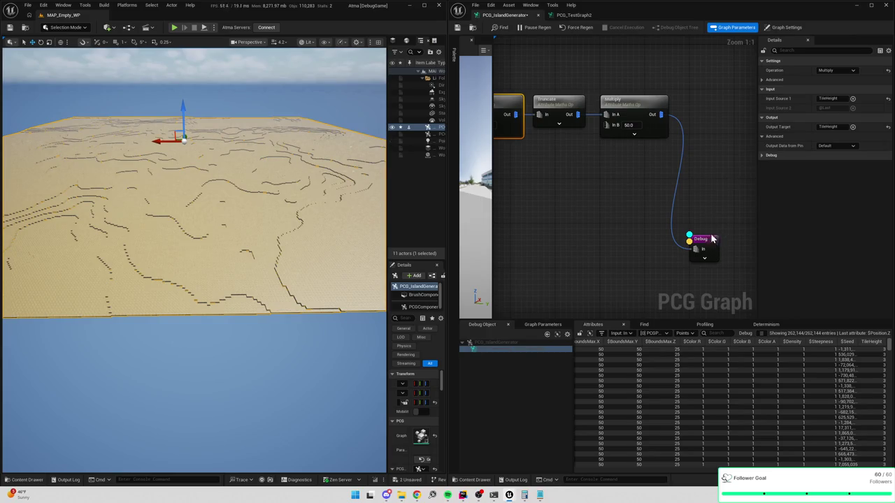
# Move the Debug node beside the final Multiply and view the terraces from overhead
pyautogui.moveTo(715, 241); pyautogui.dragTo(726, 106)
pyautogui.moveTo(669, 180); pyautogui.dragTo(820, 182)
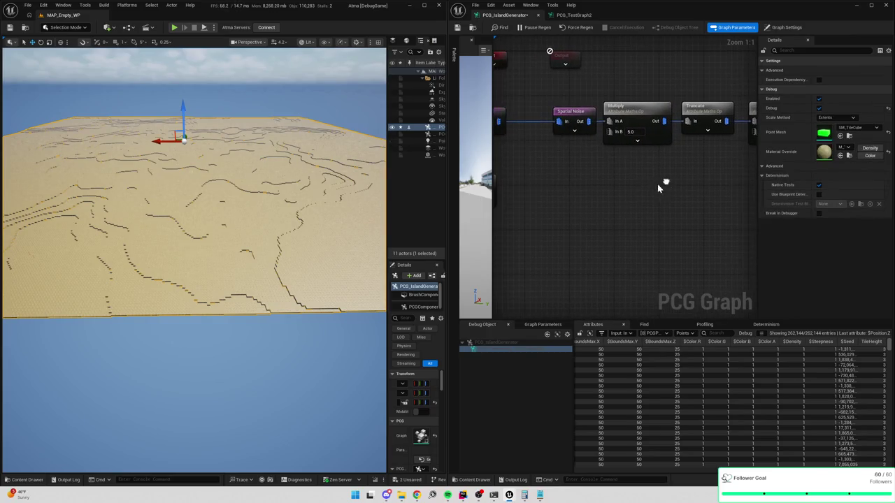
pyautogui.moveTo(194, 210); pyautogui.dragTo(201, 260)
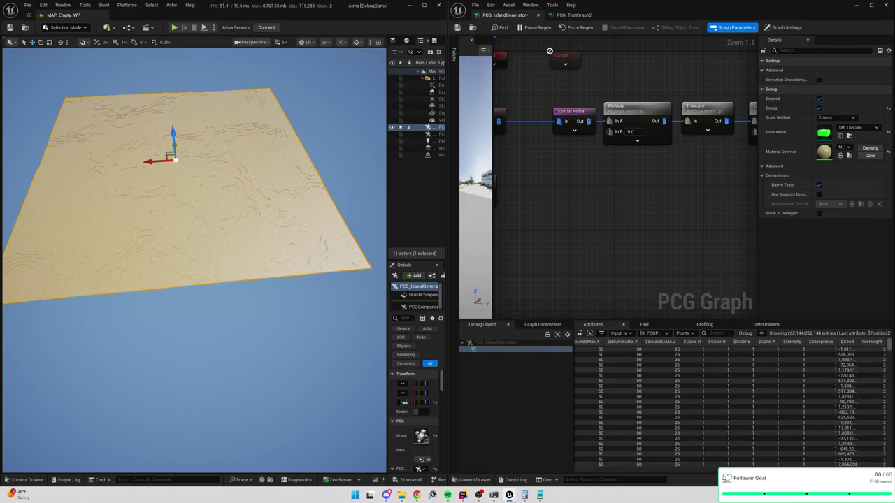
pyautogui.moveTo(284, 165)
pyautogui.mouseDown()
pyautogui.moveTo(311, 162)
pyautogui.moveTo(318, 137)
pyautogui.moveTo(301, 147)
pyautogui.moveTo(269, 133)
pyautogui.moveTo(297, 138)
pyautogui.moveTo(272, 144)
pyautogui.moveTo(290, 145)
pyautogui.moveTo(284, 167)
pyautogui.mouseUp()
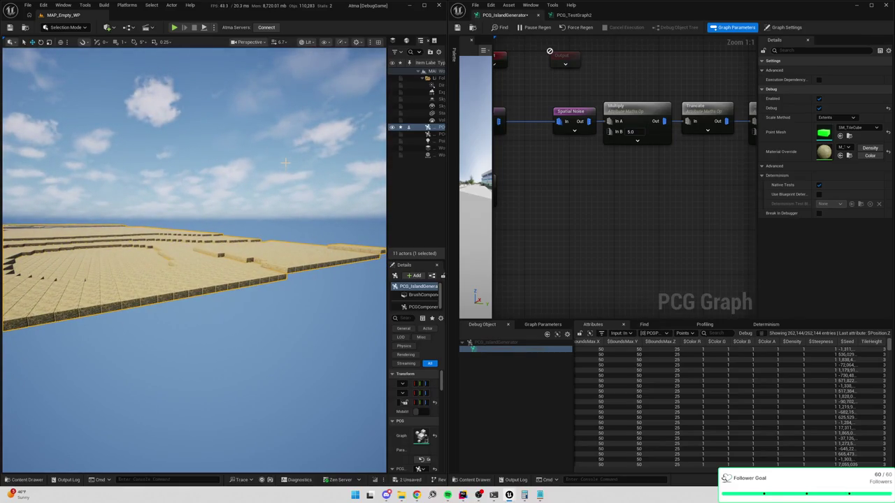
pyautogui.moveTo(281, 311); pyautogui.dragTo(277, 260)
# Zoom out and pan the PCG graph to show the whole node chain
pyautogui.scroll(-2, 583, 187)
pyautogui.scroll(-2, 629, 173)
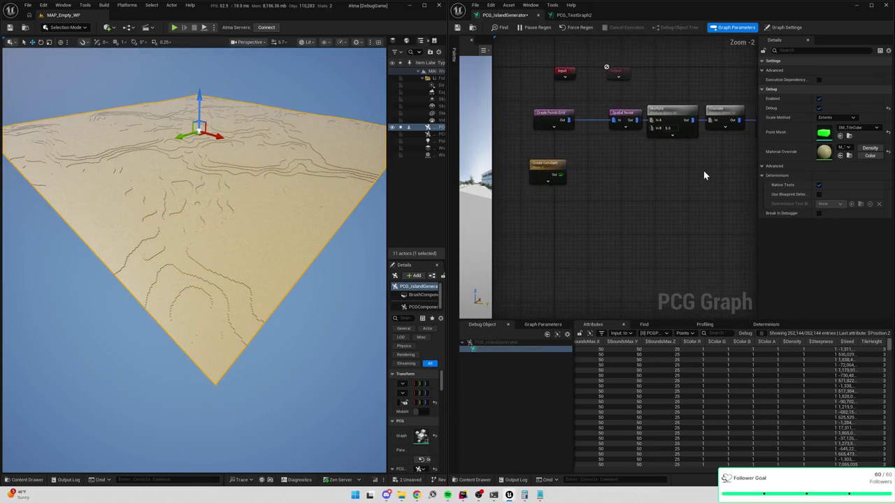
pyautogui.moveTo(565, 170); pyautogui.dragTo(595, 238)
pyautogui.scroll(1, 604, 202)
pyautogui.moveTo(604, 203)
pyautogui.mouseDown()
pyautogui.moveTo(556, 163)
pyautogui.moveTo(562, 151)
pyautogui.mouseUp()
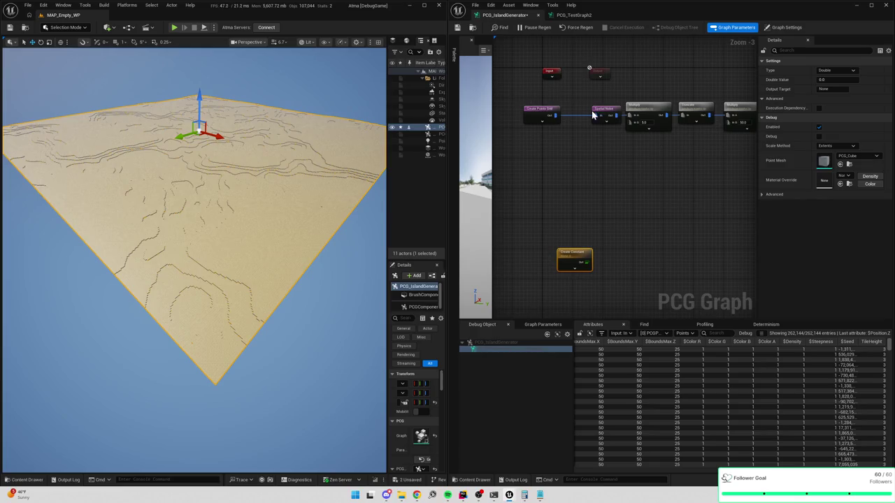
# Add a Distance node wired from the Create Points Grid output and place it below the grid
pyautogui.scroll(2, 531, 97)
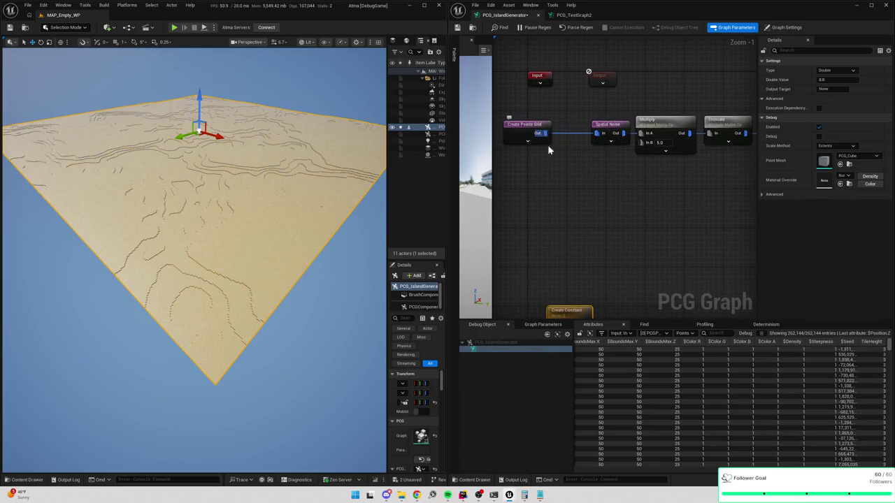
pyautogui.moveTo(544, 133); pyautogui.dragTo(570, 174)
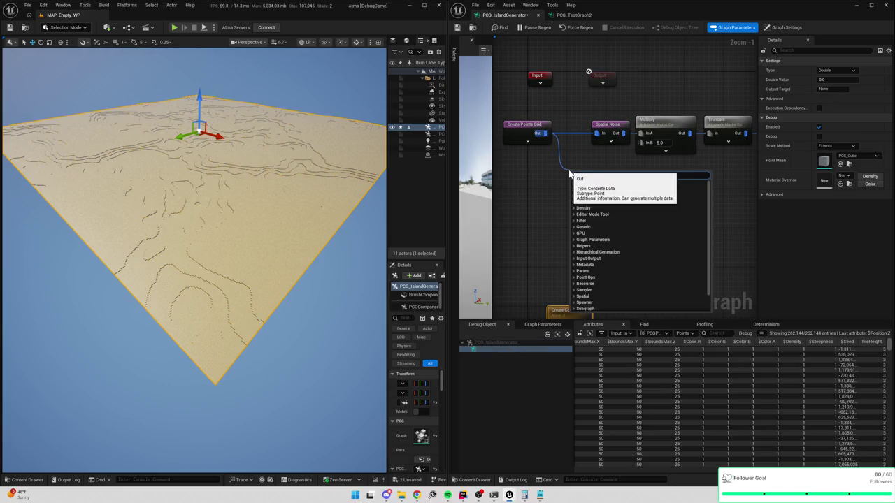
pyautogui.write('distance')
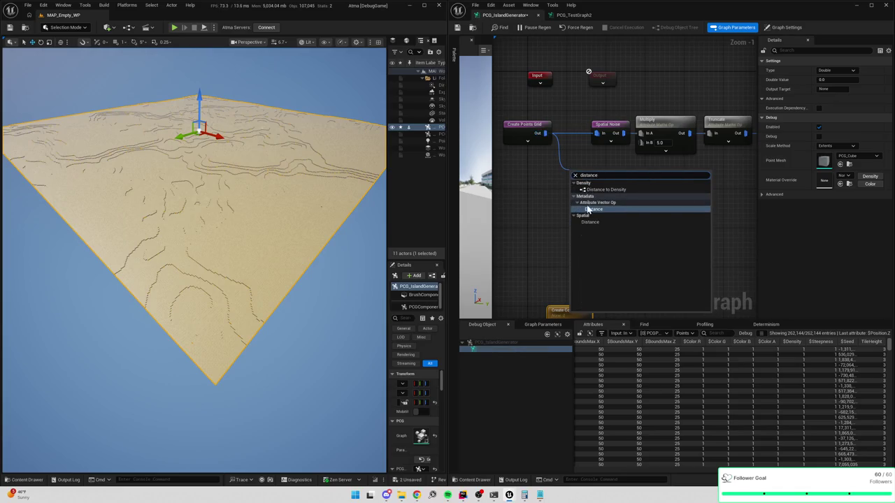
pyautogui.click(590, 209)
pyautogui.moveTo(574, 175); pyautogui.dragTo(547, 172)
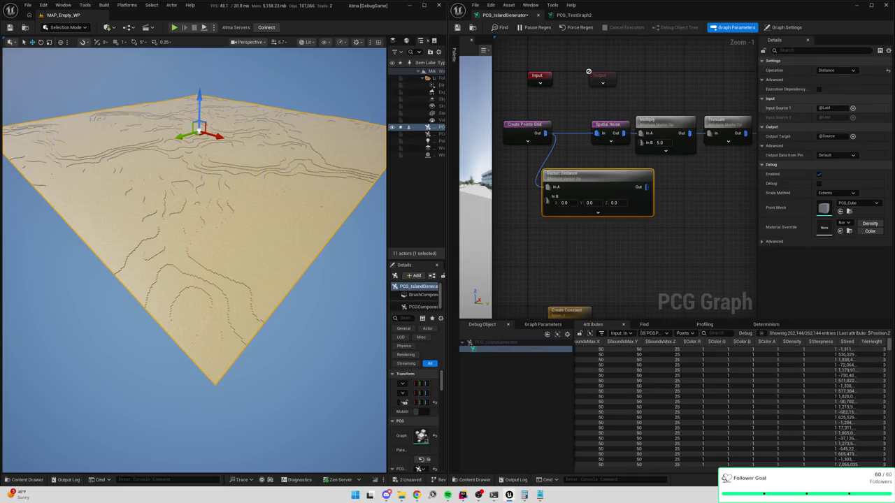
# Set the Distance input to $Position and output to DistanceFromCenter, save, and inspect its attributes
pyautogui.click(828, 108)
pyautogui.write('$Position')
pyautogui.press('Return')
pyautogui.press('Tab')
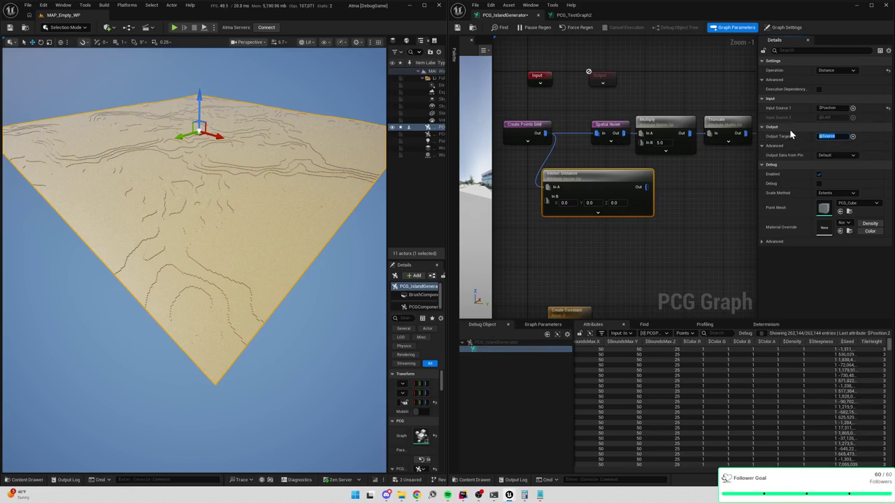
pyautogui.write('Distance')
pyautogui.write('romCenter')
pyautogui.press('Return')
pyautogui.hotkey('ctrl', 's')
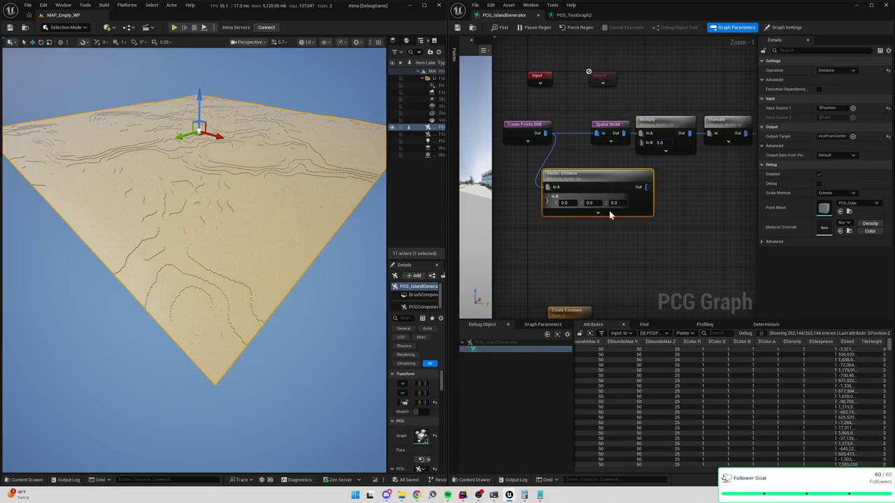
pyautogui.press('a')
pyautogui.click(870, 342)
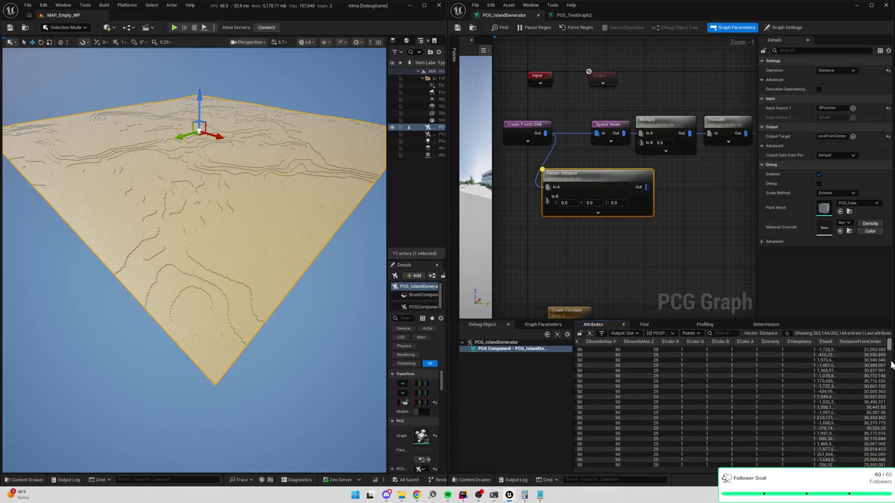
# Sort the attribute table by DistanceFromCenter, dismiss the node menu, and switch to the browser
pyautogui.moveTo(890, 346)
pyautogui.mouseDown()
pyautogui.moveTo(891, 453)
pyautogui.moveTo(885, 344)
pyautogui.mouseUp()
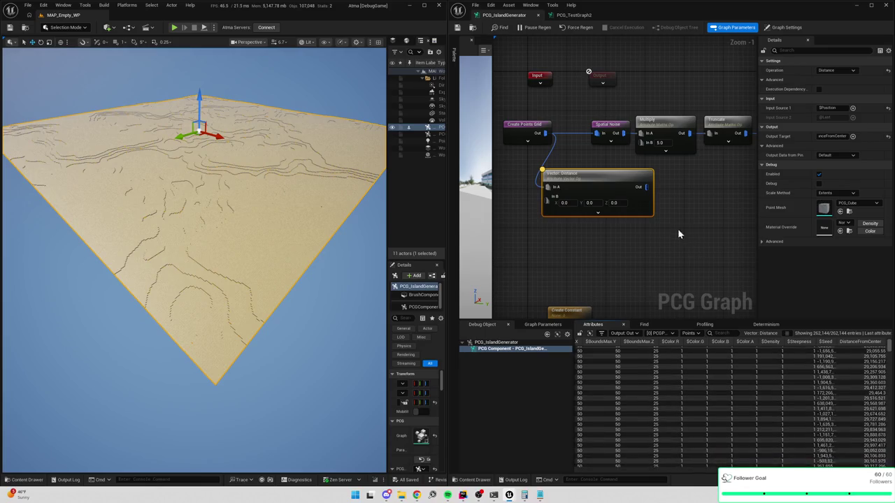
pyautogui.moveTo(677, 197); pyautogui.dragTo(648, 185)
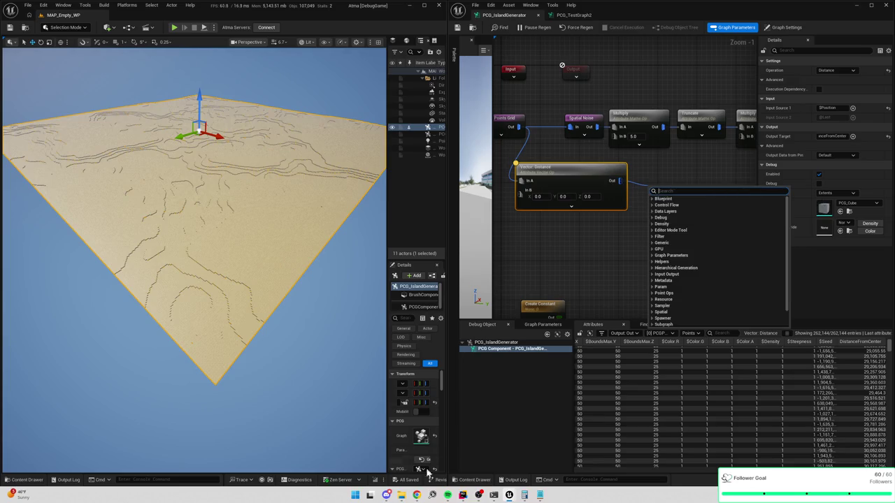
pyautogui.press('Escape')
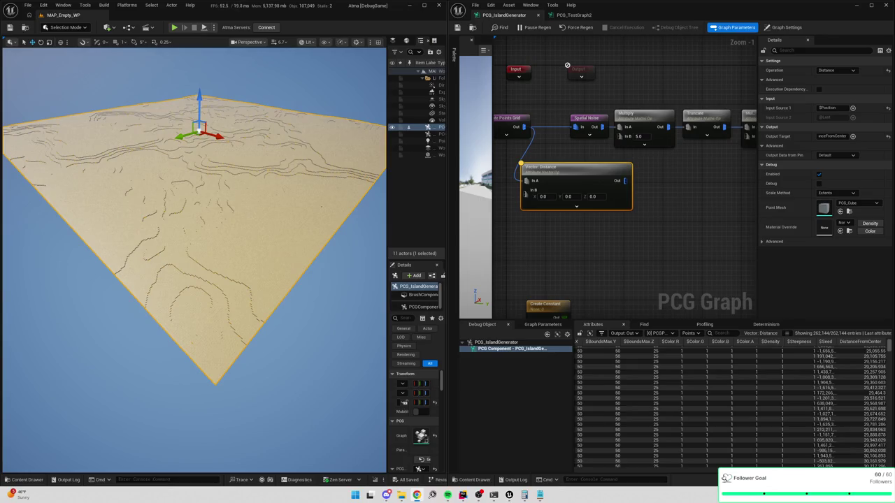
pyautogui.hotkey('alt', 'Tab')
# Maximize the browser and preview several Midnight Walk game images
pyautogui.doubleClick(633, 37)
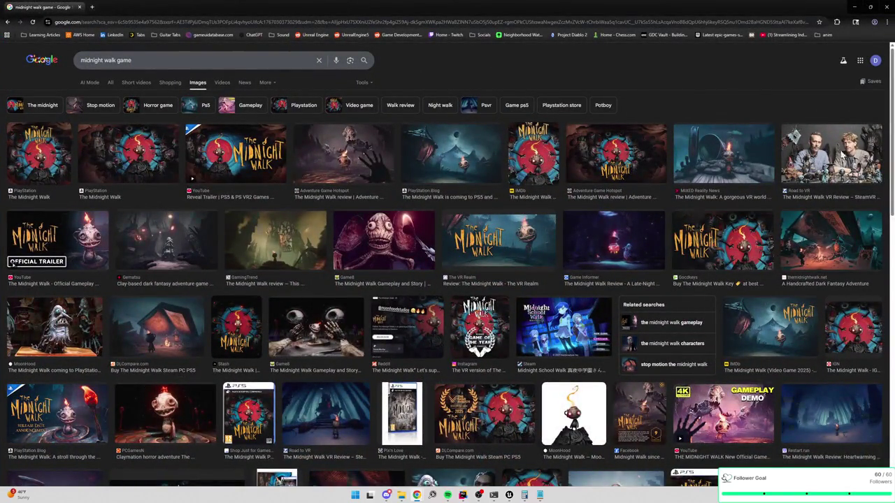
pyautogui.click(841, 156)
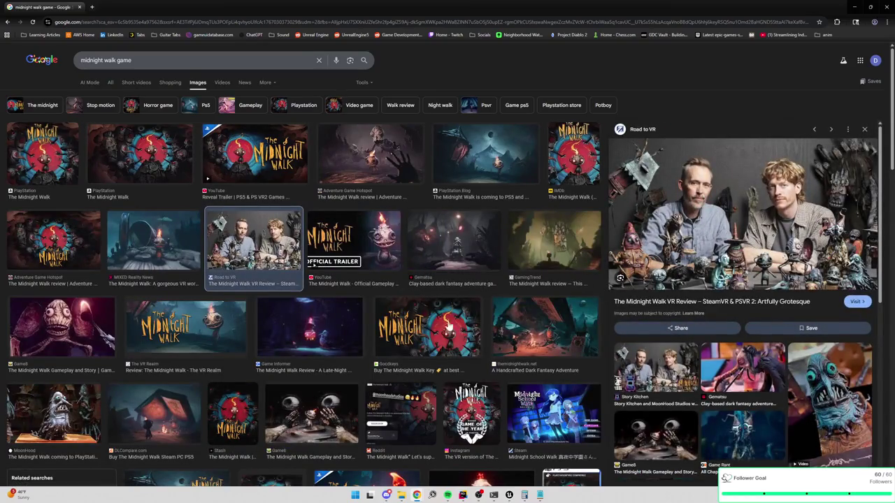
pyautogui.click(440, 336)
pyautogui.click(530, 338)
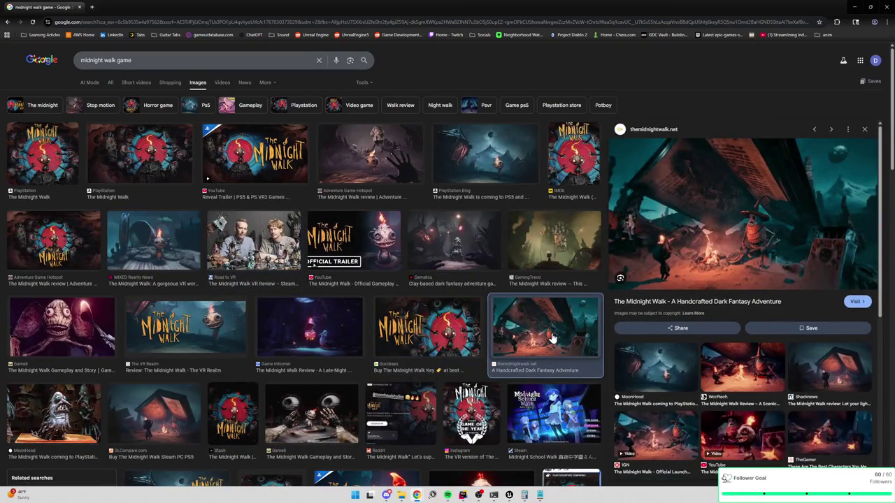
# Search images for 'inside game' and preview two of the results
pyautogui.moveTo(133, 60); pyautogui.dragTo(53, 52)
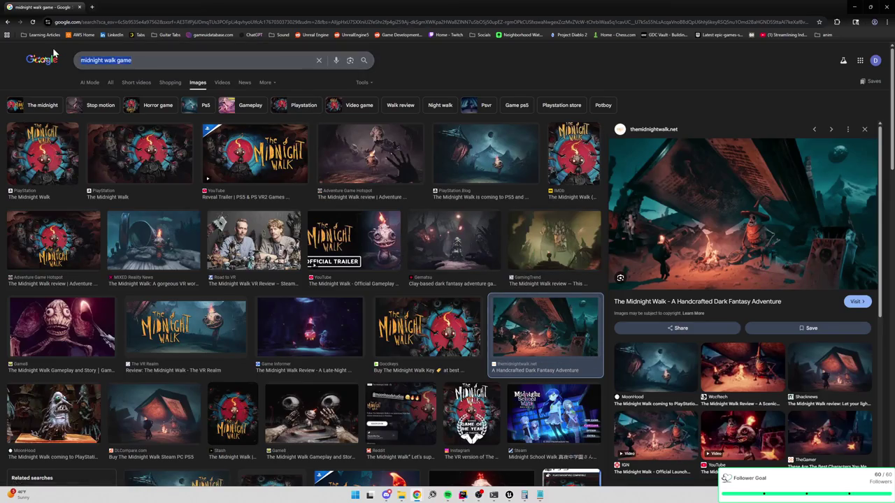
pyautogui.click(181, 50)
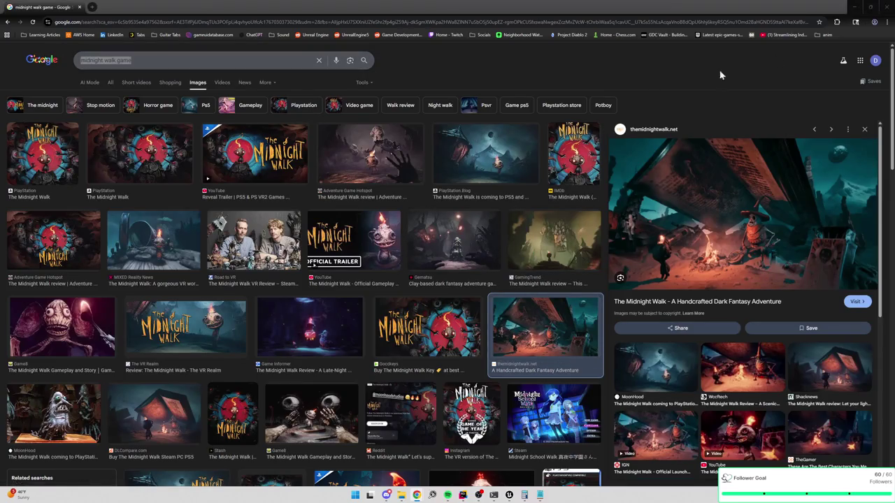
pyautogui.hotkey('ctrl', 'a')
pyautogui.press('BackSpace')
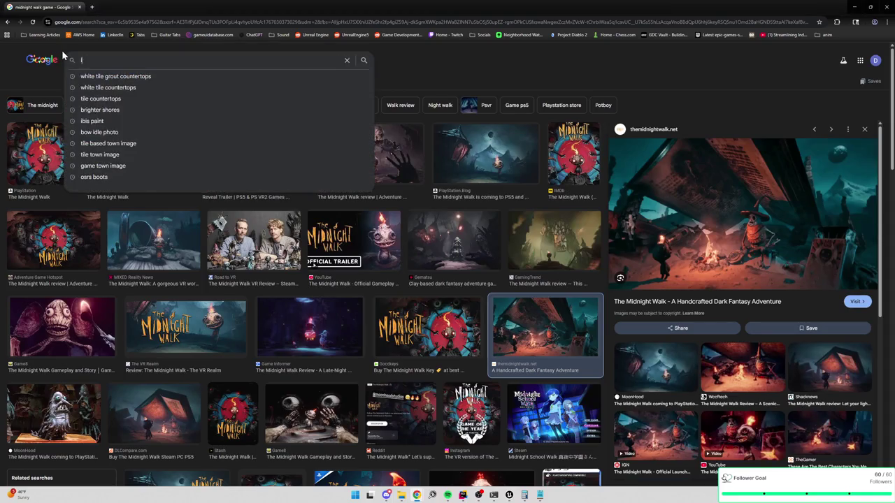
pyautogui.write('inside game')
pyautogui.press('Return')
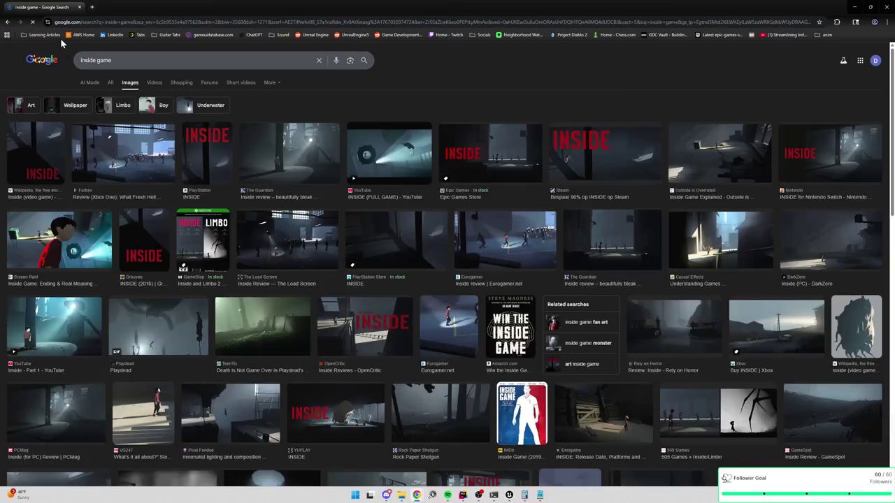
pyautogui.click(298, 246)
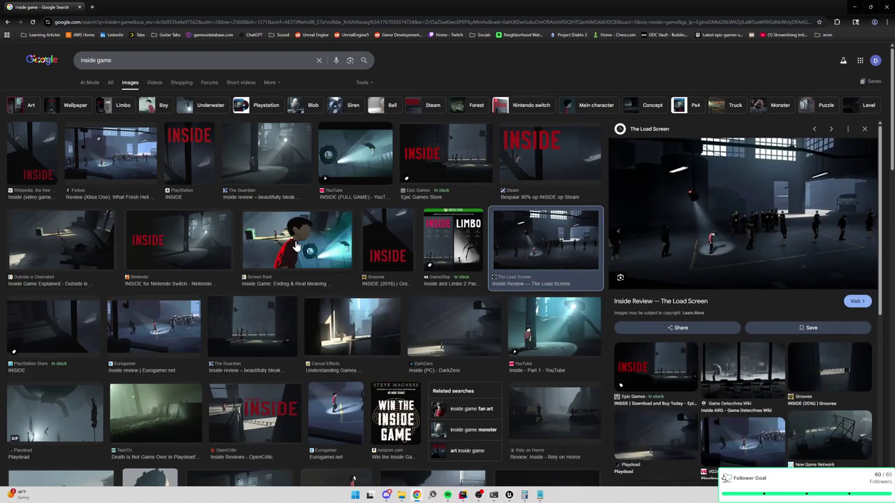
pyautogui.click(454, 329)
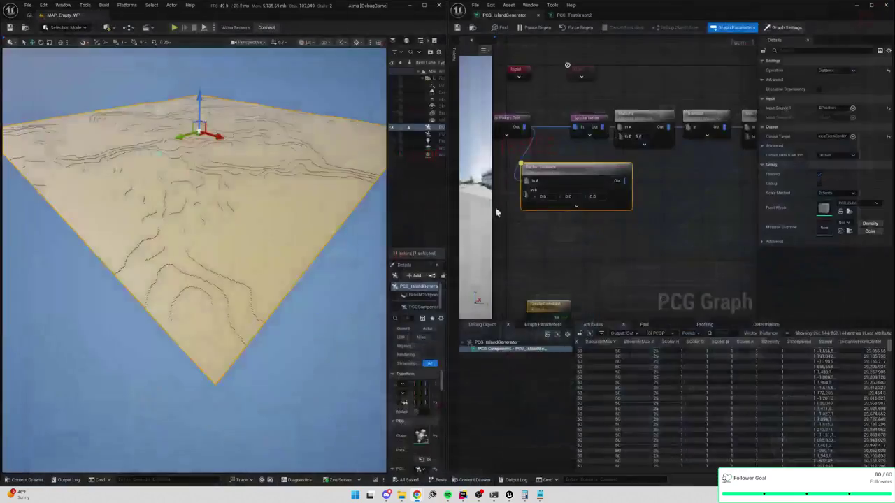
# Add a Spatial Noise node from the Distance node's output and place it beside it
pyautogui.moveTo(578, 229); pyautogui.dragTo(586, 230)
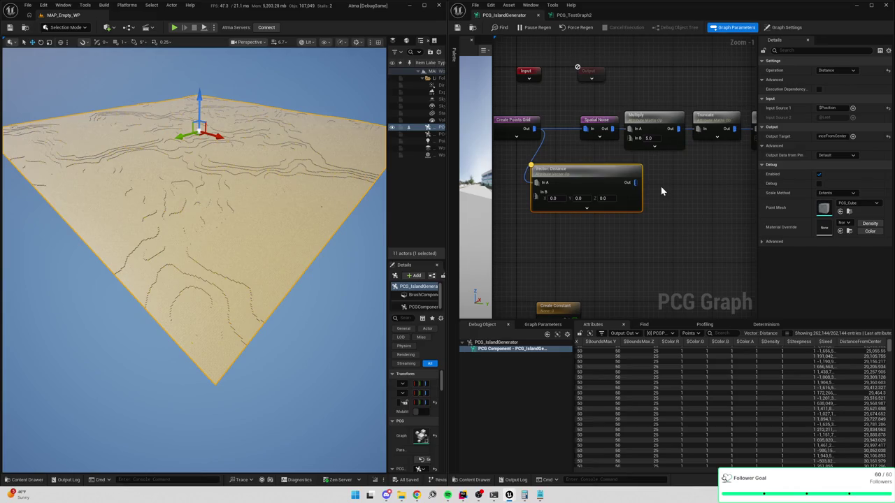
pyautogui.rightClick(694, 195)
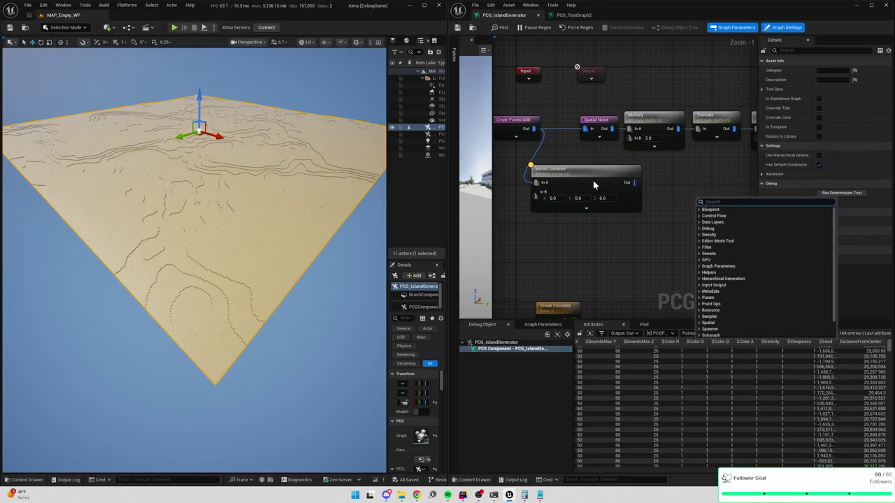
pyautogui.press('Escape')
pyautogui.moveTo(689, 185); pyautogui.dragTo(667, 186)
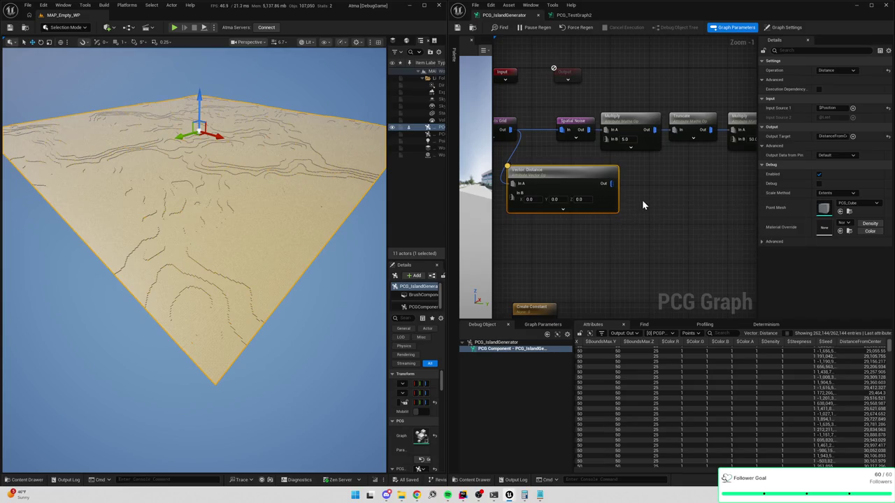
pyautogui.moveTo(611, 184); pyautogui.dragTo(642, 184)
pyautogui.write('noise')
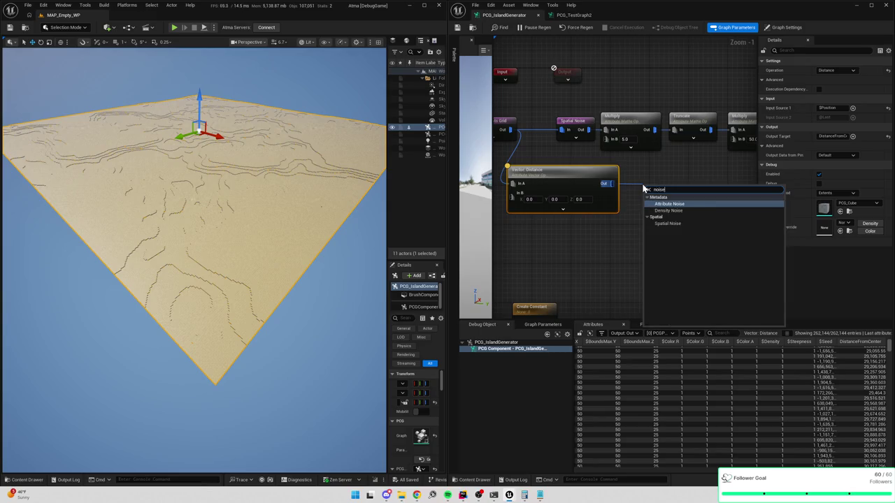
pyautogui.click(668, 223)
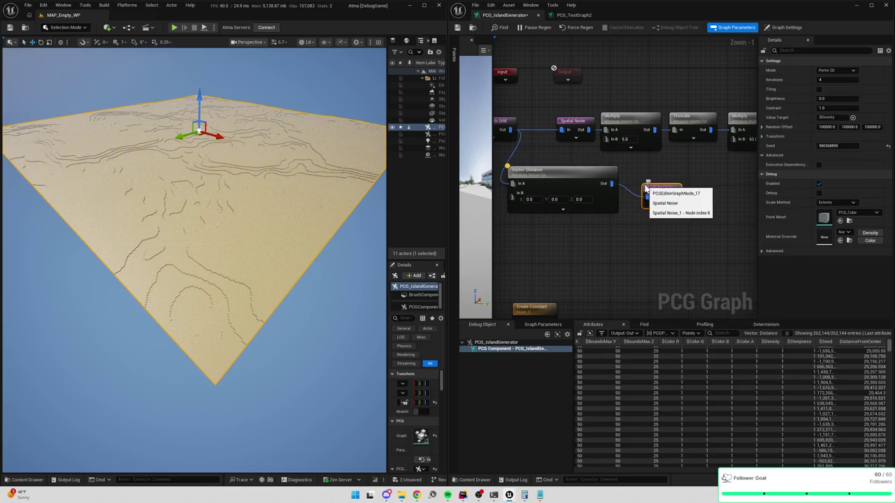
pyautogui.moveTo(657, 194); pyautogui.dragTo(645, 181)
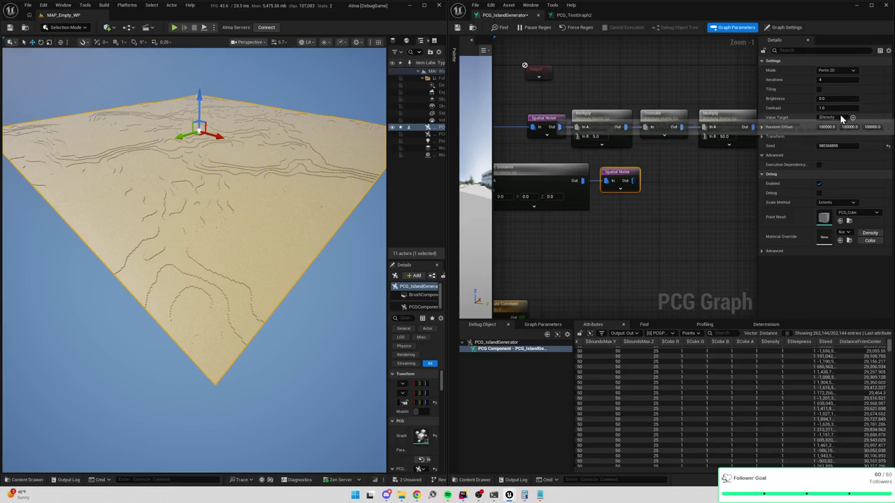
pyautogui.moveTo(668, 181); pyautogui.dragTo(678, 191)
# Set Spatial Noise brightness to 0.9, contrast to 1.0, and value target to NoiseCulling
pyautogui.scroll(-1, 678, 196)
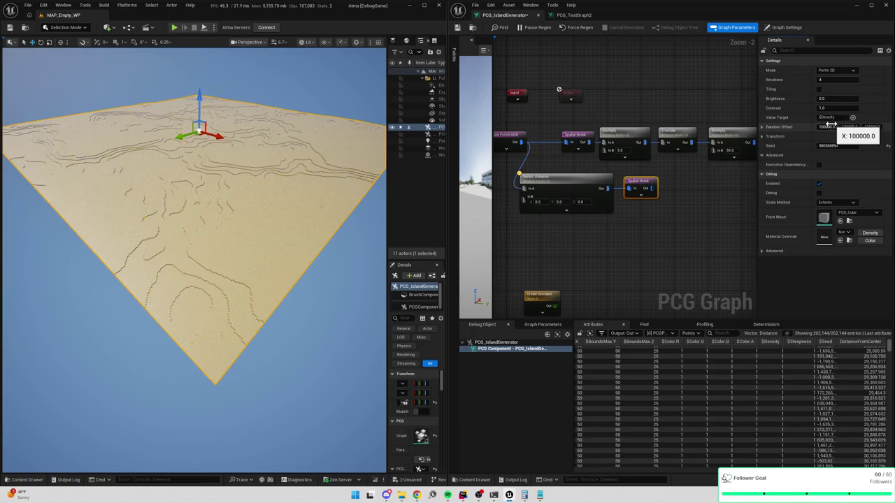
pyautogui.click(833, 97)
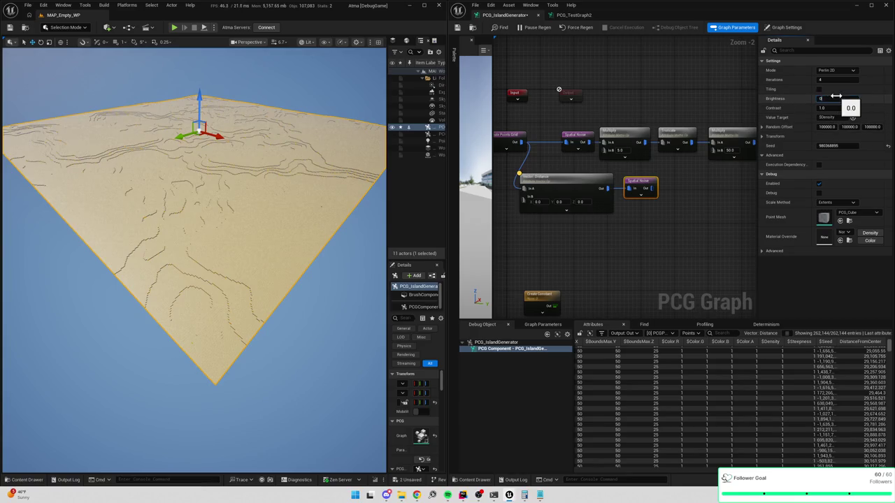
pyautogui.write('0.5')
pyautogui.press('Return')
pyautogui.write('0.9')
pyautogui.click(833, 107)
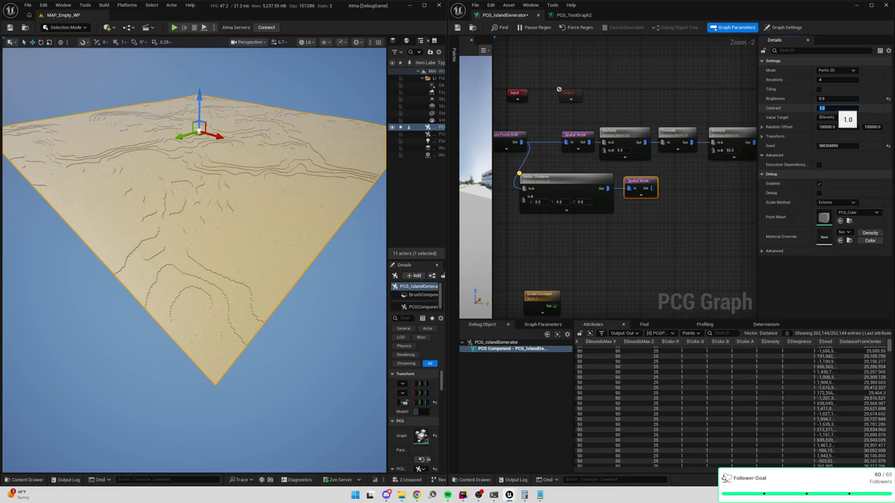
pyautogui.write('5')
pyautogui.write('1')
pyautogui.click(832, 117)
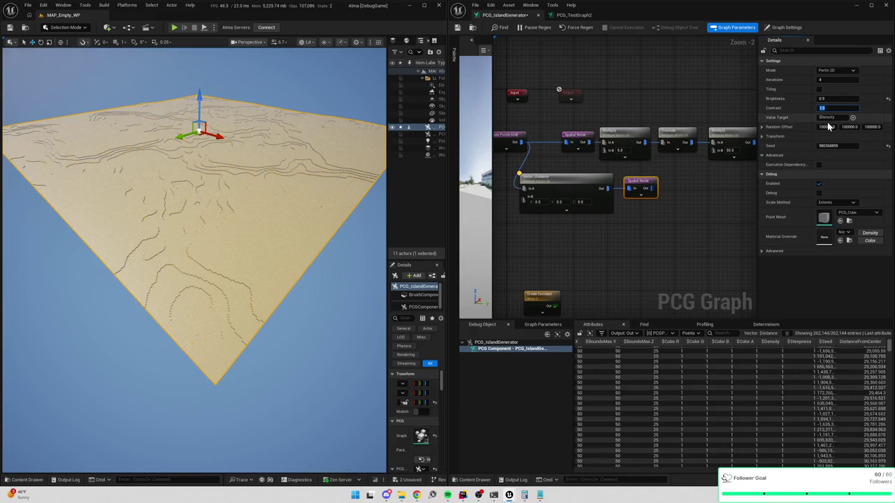
pyautogui.hotkey('ctrl', 'a')
pyautogui.press('BackSpace')
pyautogui.write('NoiseCulling')
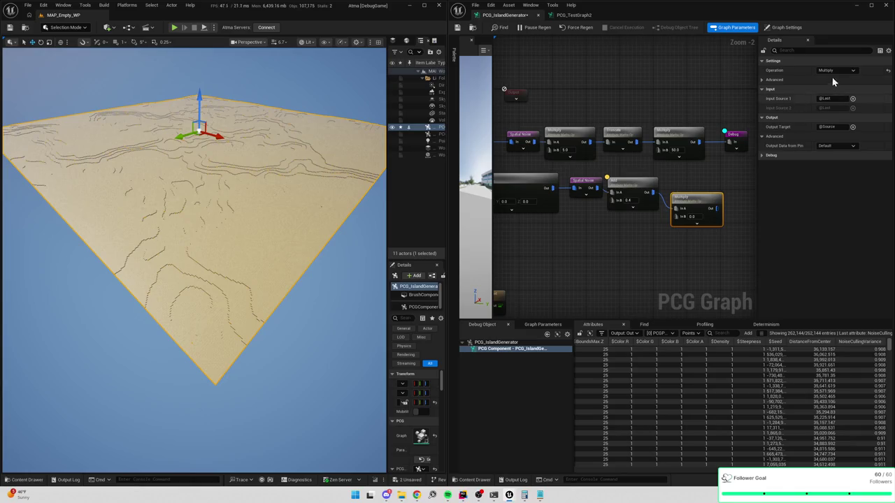
# Set the Multiply node's first input to DistanceFromCenter
pyautogui.click(819, 99)
pyautogui.write('nceFromCenter')
pyautogui.press('Return')
# Move the Add and Multiply nodes to the right and check the Spatial Noise output
pyautogui.moveTo(635, 228); pyautogui.dragTo(658, 200)
pyautogui.keyDown('ctrl'); pyautogui.click(650, 163); pyautogui.keyUp('ctrl')
pyautogui.moveTo(650, 162); pyautogui.dragTo(675, 160)
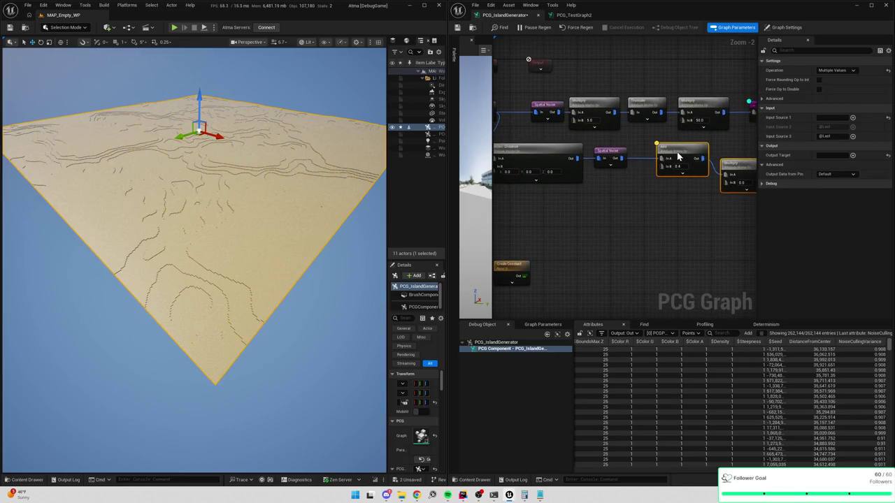
pyautogui.press('a')
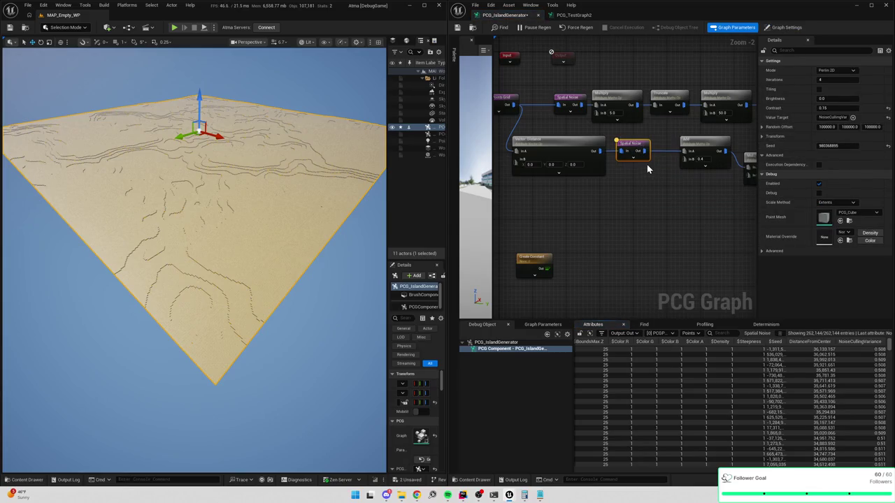
pyautogui.press('a')
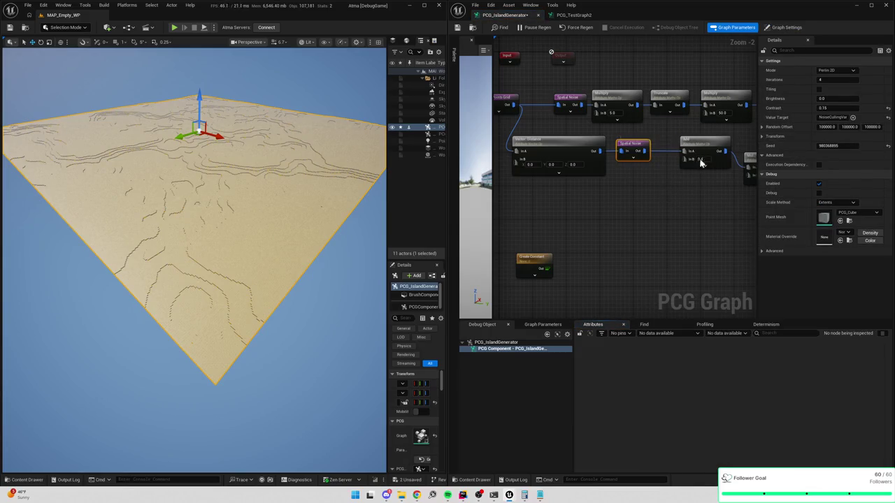
pyautogui.click(696, 165)
pyautogui.keyDown('ctrl'); pyautogui.click(730, 153); pyautogui.keyUp('ctrl')
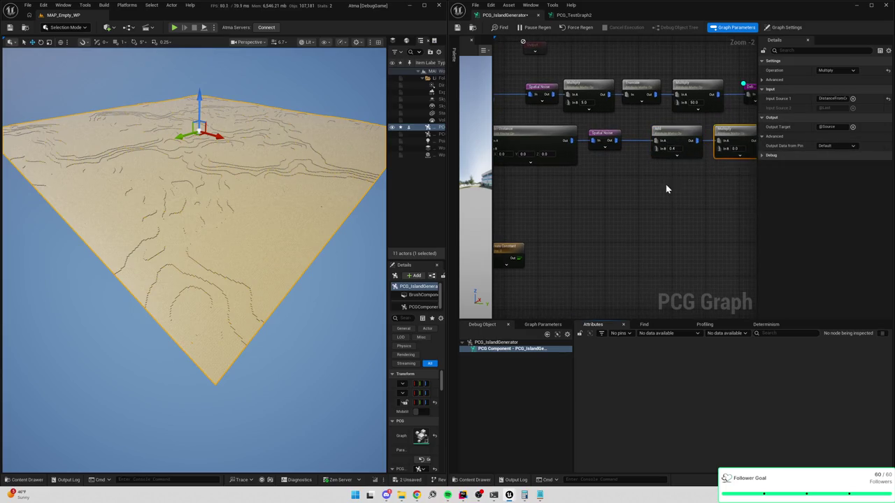
# Review node settings and move the lower Spatial Noise node right next to Add
pyautogui.click(605, 140)
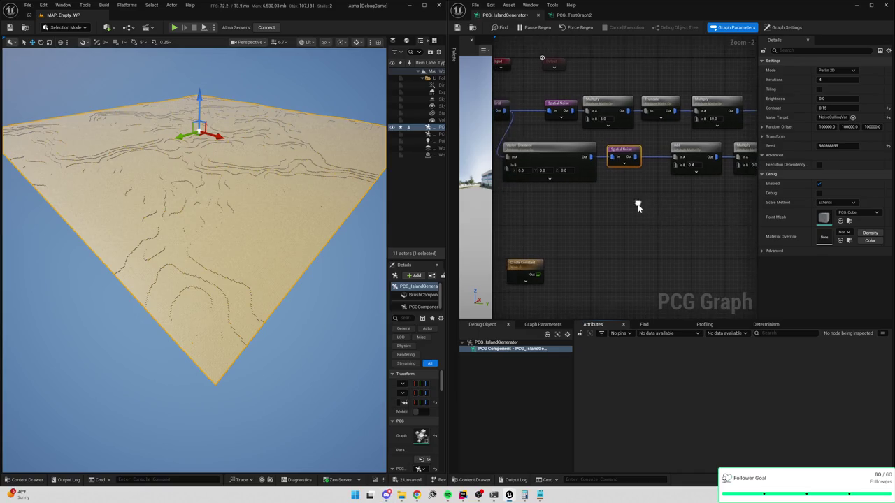
pyautogui.click(689, 143)
pyautogui.keyDown('shift'); pyautogui.click(661, 134); pyautogui.keyUp('shift')
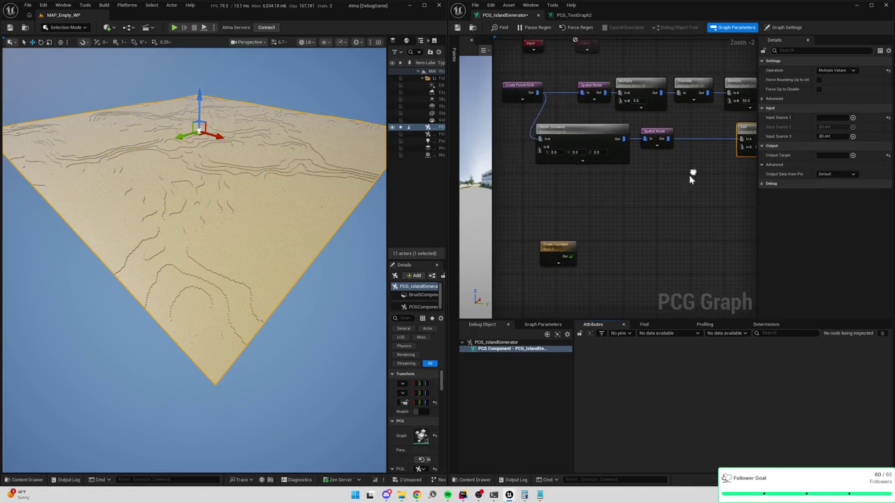
pyautogui.moveTo(538, 126); pyautogui.dragTo(619, 156)
pyautogui.hotkey('ctrl', 'z')
pyautogui.hotkey('ctrl', 'z')
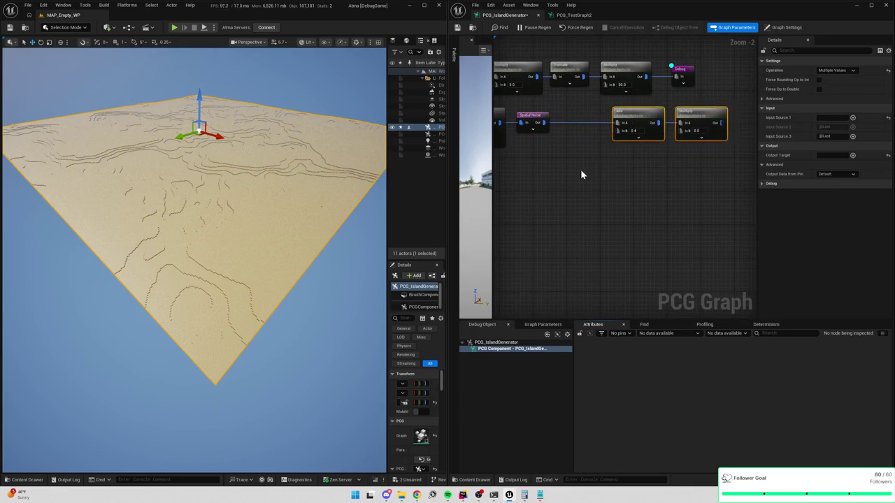
pyautogui.click(655, 156)
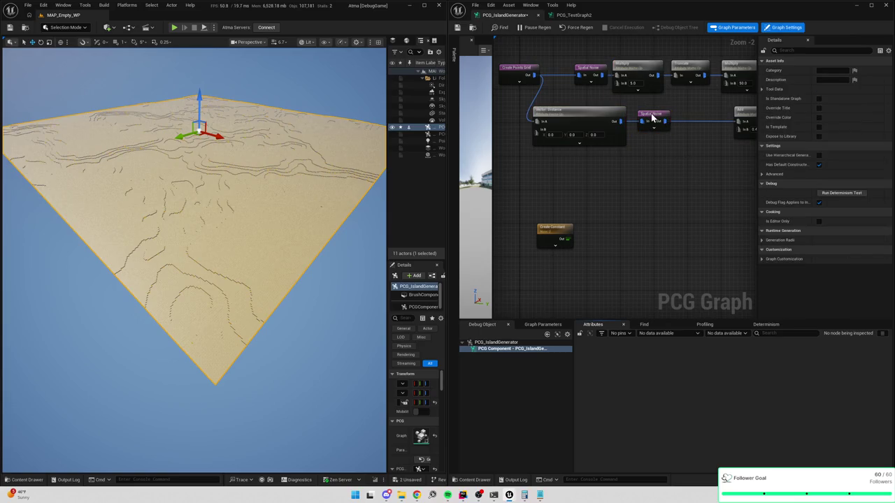
pyautogui.click(652, 119)
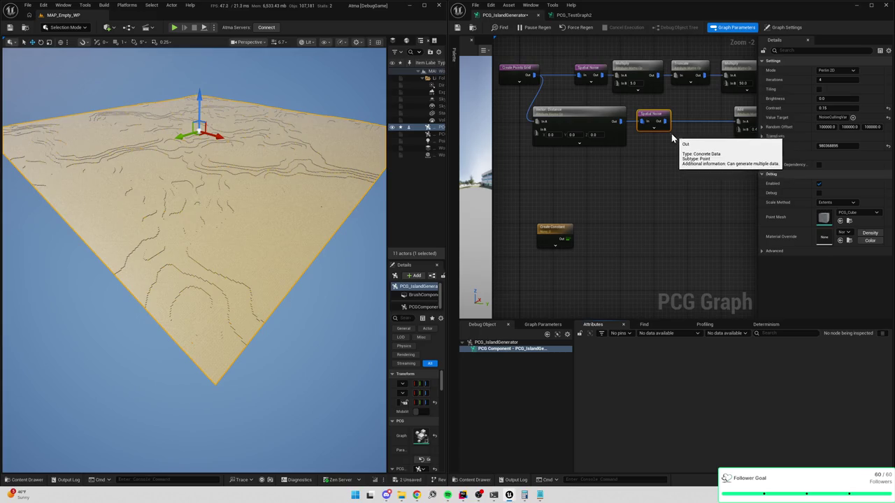
pyautogui.moveTo(656, 119); pyautogui.dragTo(719, 118)
pyautogui.click(563, 120)
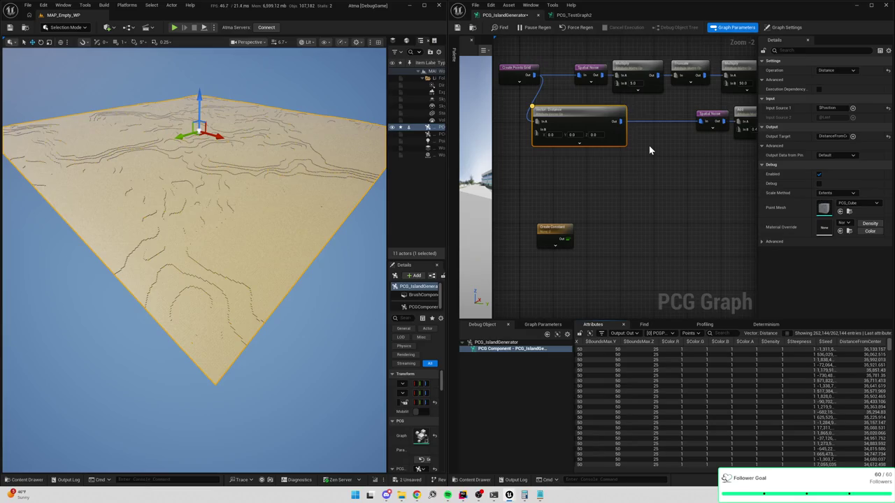
# Search the node menu for a 'remove' node
pyautogui.rightClick(610, 165)
pyautogui.write('remove po')
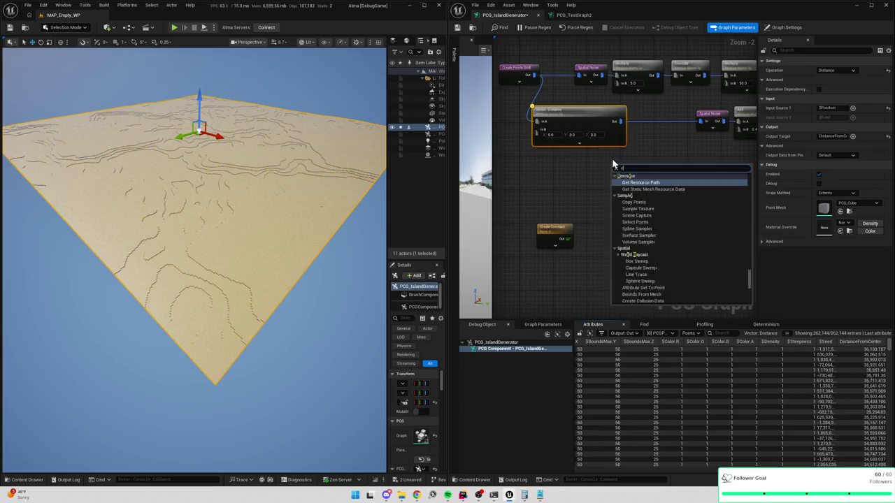
pyautogui.press('BackSpace')
pyautogui.press('BackSpace')
pyautogui.press('BackSpace')
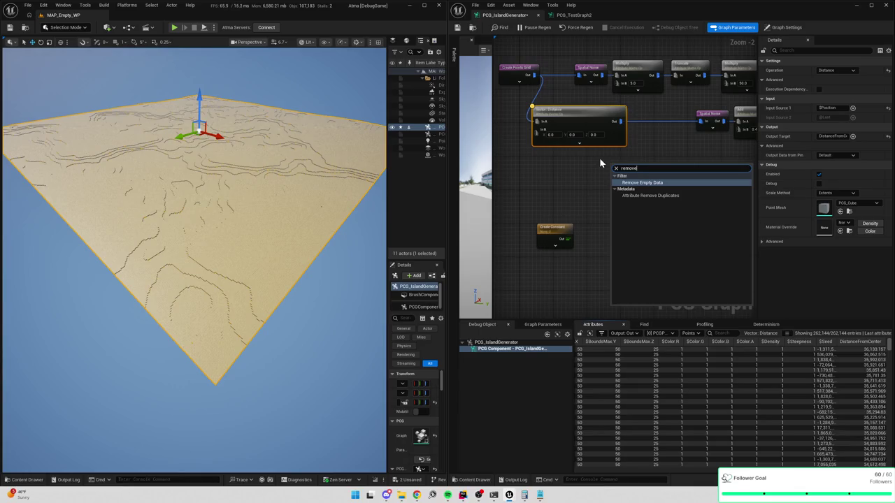
# Switch to PCG_TestGraph2 and look over its town center and Create Points Grid nodes
pyautogui.click(573, 15)
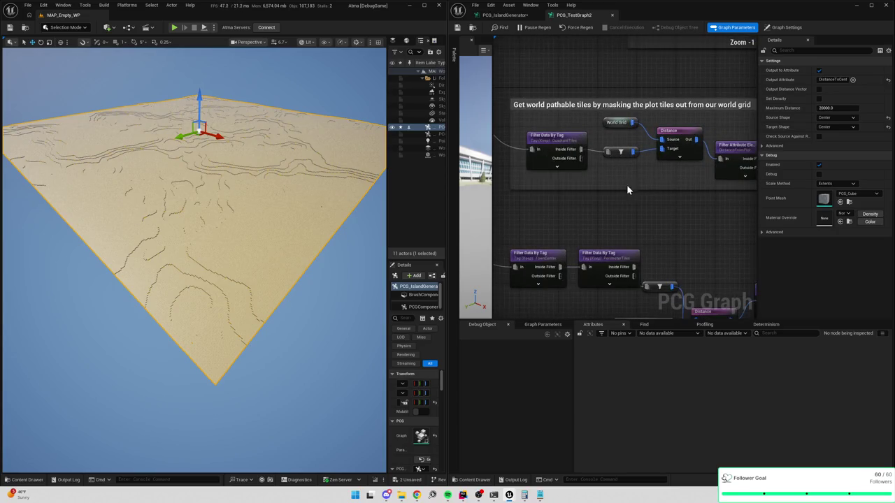
pyautogui.scroll(-2, 626, 189)
pyautogui.scroll(-1, 639, 187)
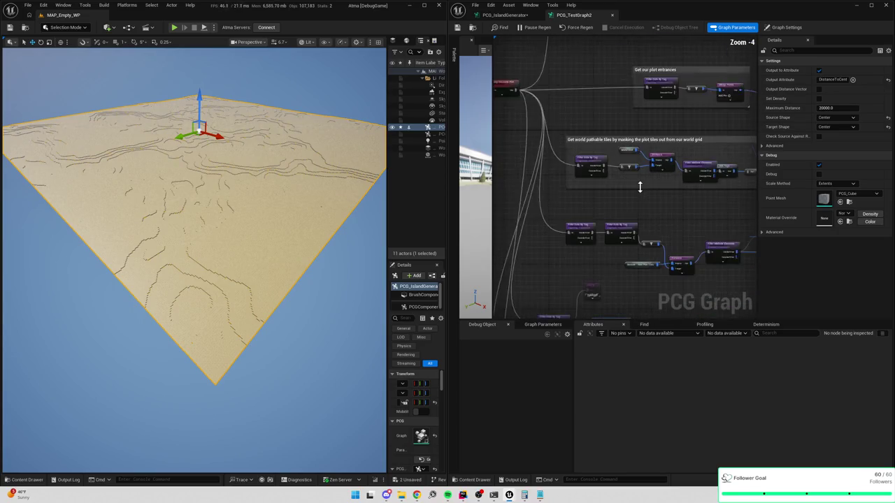
pyautogui.scroll(1, 609, 174)
pyautogui.moveTo(638, 131)
pyautogui.mouseDown()
pyautogui.moveTo(613, 155)
pyautogui.moveTo(695, 186)
pyautogui.moveTo(616, 210)
pyautogui.mouseUp()
pyautogui.moveTo(755, 183)
pyautogui.mouseDown()
pyautogui.moveTo(715, 236)
pyautogui.moveTo(630, 225)
pyautogui.moveTo(567, 232)
pyautogui.moveTo(448, 130)
pyautogui.moveTo(419, 70)
pyautogui.mouseUp()
# Back in PCG_IslandGenerator, add a Point Filter node
pyautogui.click(506, 15)
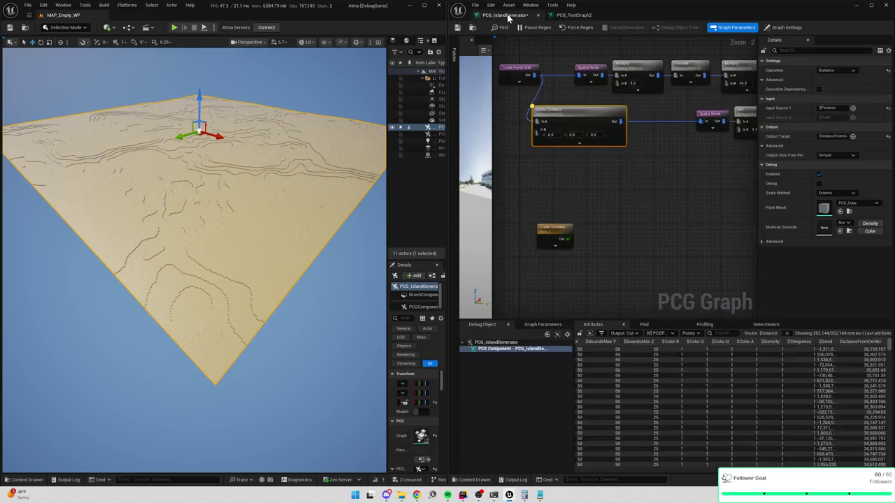
pyautogui.rightClick(621, 185)
pyautogui.write('filter')
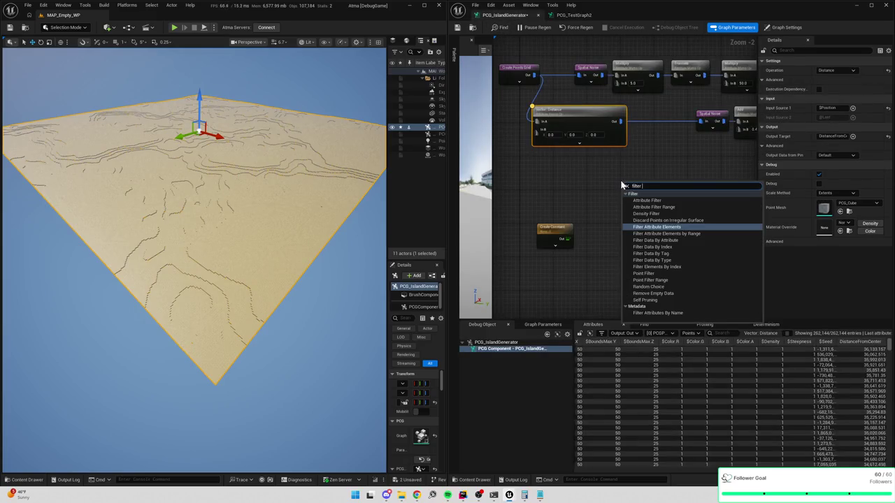
pyautogui.write(' poin')
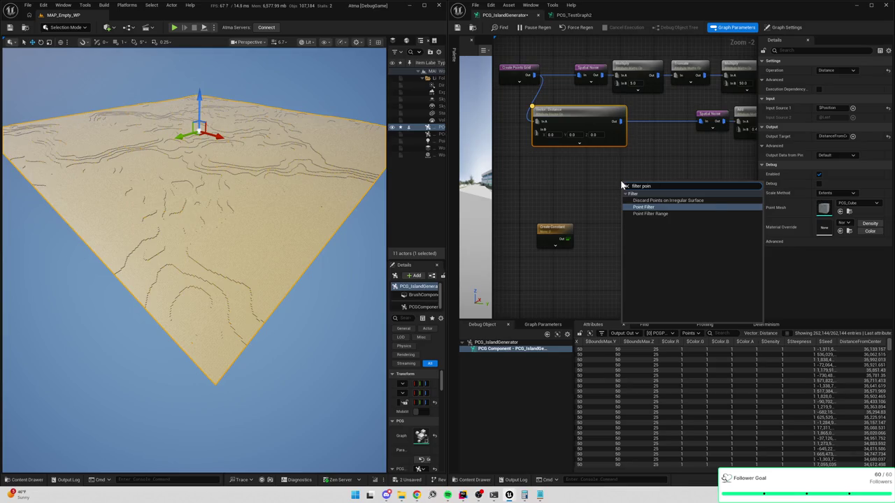
pyautogui.press('Return')
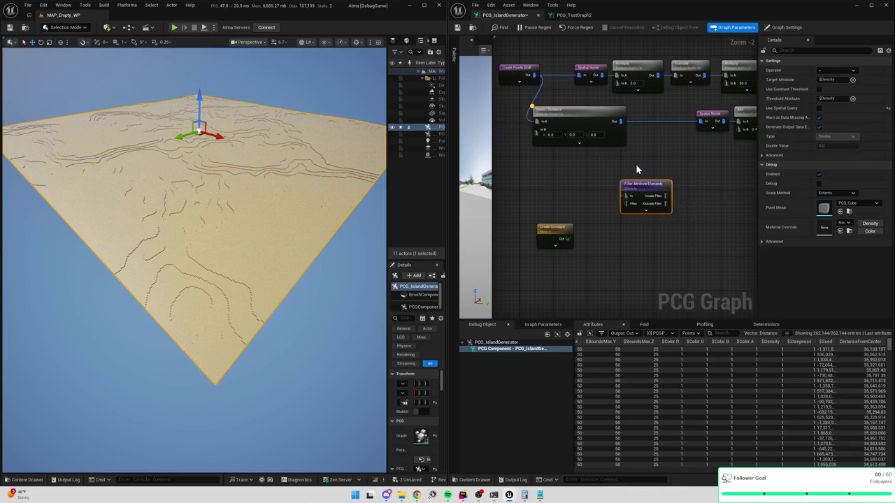
# Set the filter's target attribute to DistanceFromCenter, wire Vector Distance into it, and inspect it
pyautogui.click(827, 79)
pyautogui.press('BackSpace')
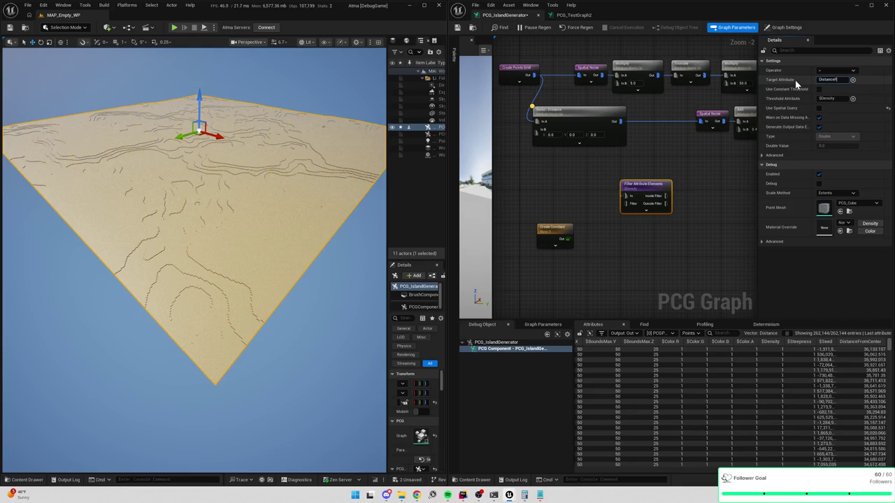
pyautogui.write('nter')
pyautogui.press('Return')
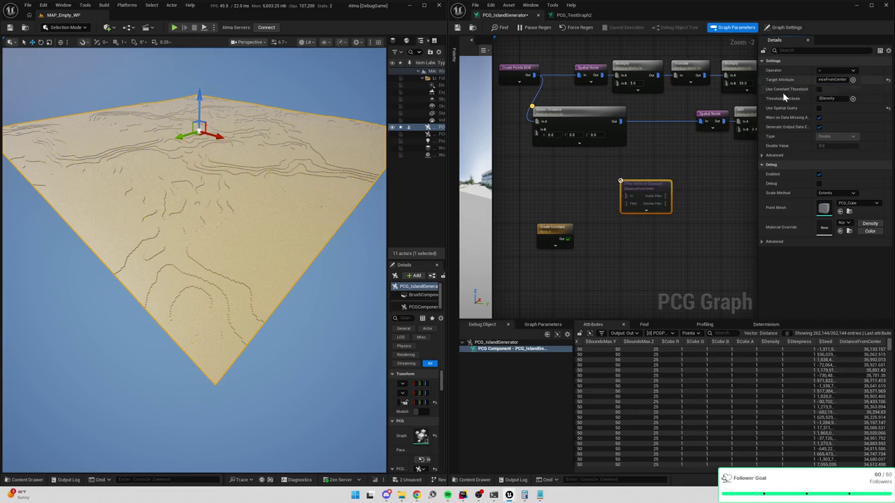
pyautogui.moveTo(620, 121)
pyautogui.mouseDown()
pyautogui.moveTo(633, 194)
pyautogui.moveTo(671, 195)
pyautogui.mouseUp()
pyautogui.press('a')
pyautogui.scroll(1, 611, 234)
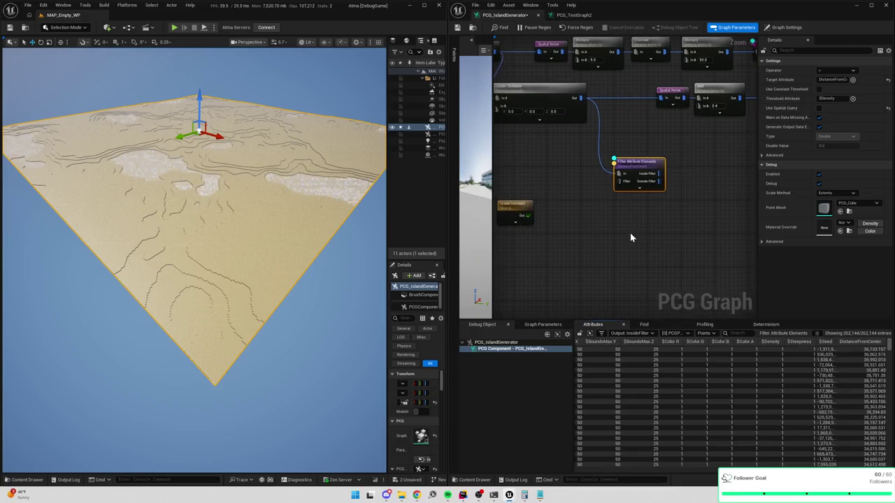
# Move the Debug node beside the filter and feed it the Inside Filter output
pyautogui.scroll(-2, 631, 235)
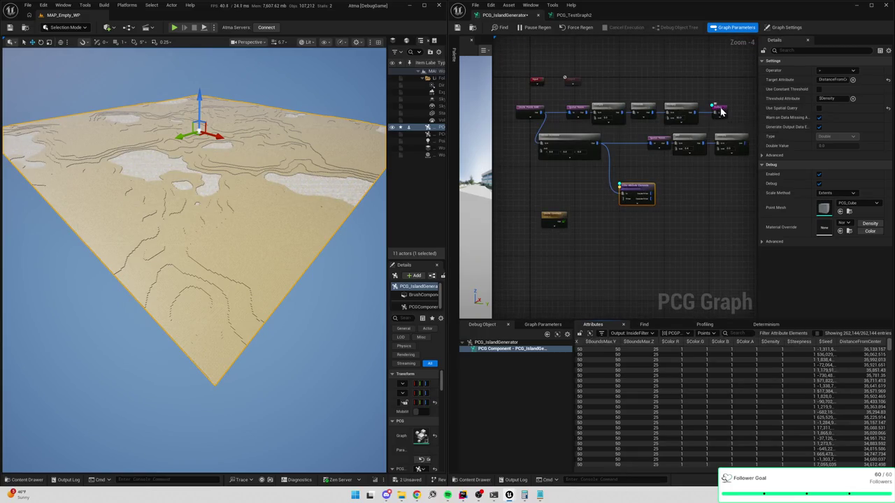
pyautogui.click(721, 112)
pyautogui.moveTo(721, 112)
pyautogui.mouseDown()
pyautogui.moveTo(679, 210)
pyautogui.moveTo(658, 232)
pyautogui.moveTo(695, 190)
pyautogui.mouseUp()
pyautogui.click(663, 225)
pyautogui.scroll(5, 663, 226)
pyautogui.moveTo(636, 166); pyautogui.dragTo(684, 185)
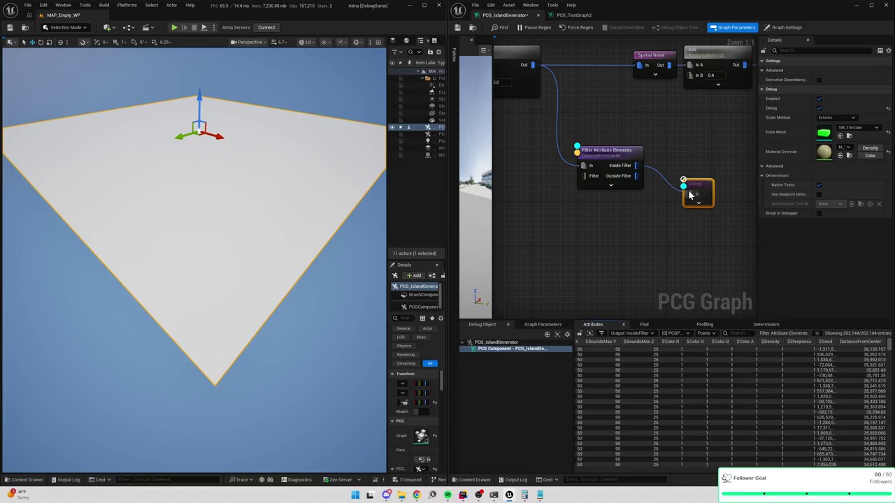
pyautogui.moveTo(632, 126); pyautogui.dragTo(663, 178)
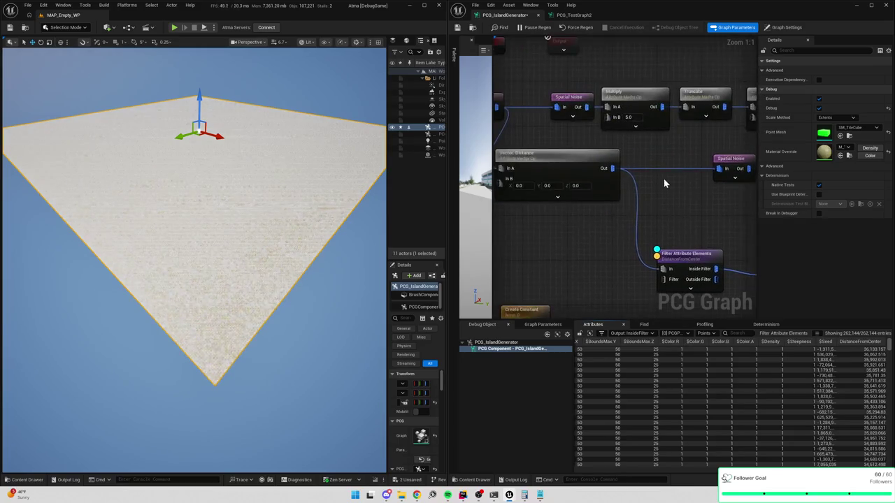
pyautogui.scroll(-3, 663, 177)
pyautogui.moveTo(577, 183); pyautogui.dragTo(616, 201)
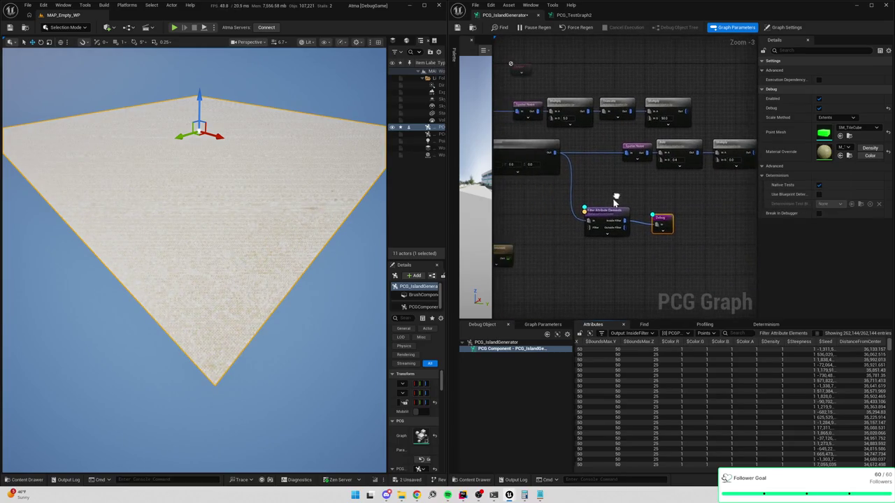
pyautogui.click(610, 227)
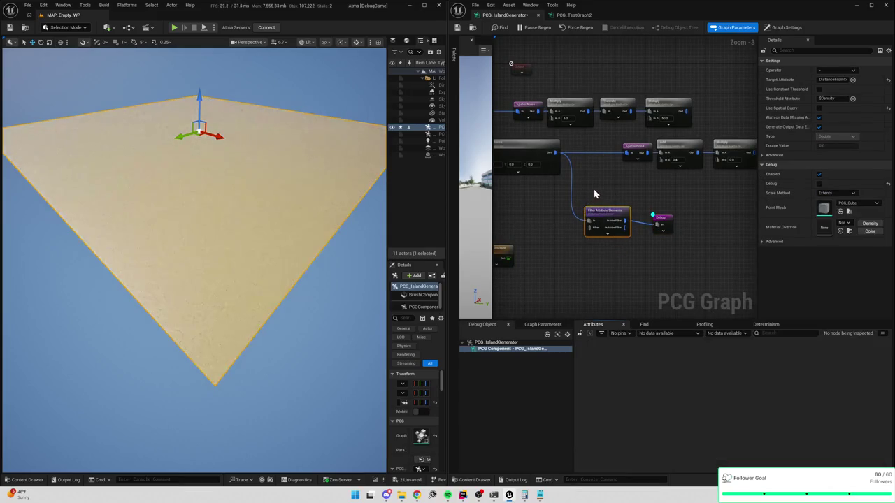
pyautogui.scroll(3, 651, 204)
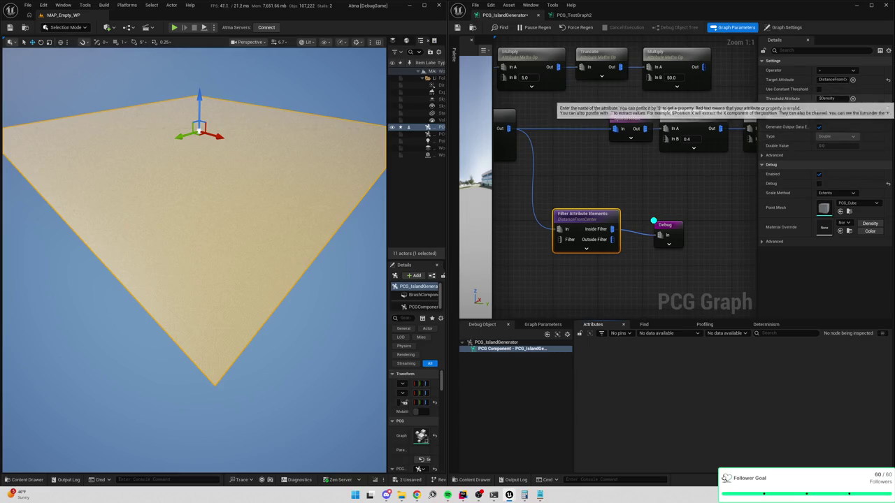
pyautogui.moveTo(642, 183); pyautogui.dragTo(692, 182)
# Paste DistanceFromCenter into the filter's Threshold Attribute, replacing $Density
pyautogui.click(563, 151)
pyautogui.press('a')
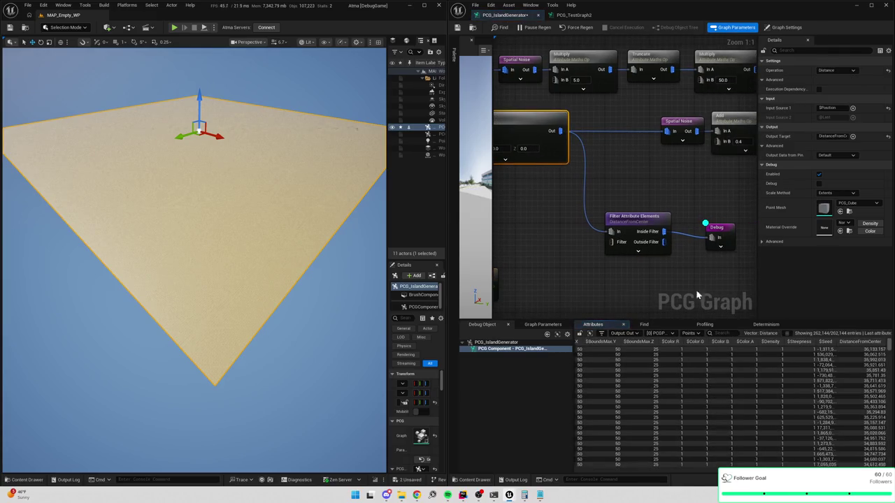
pyautogui.click(666, 249)
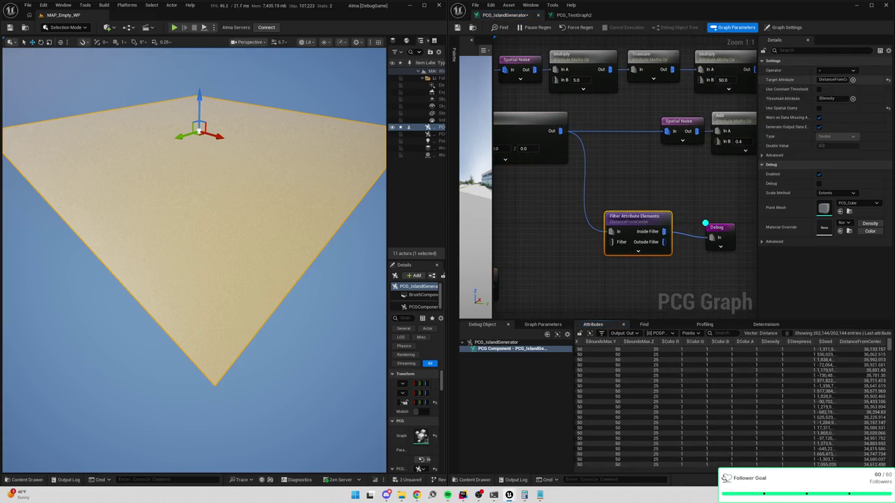
pyautogui.click(832, 79)
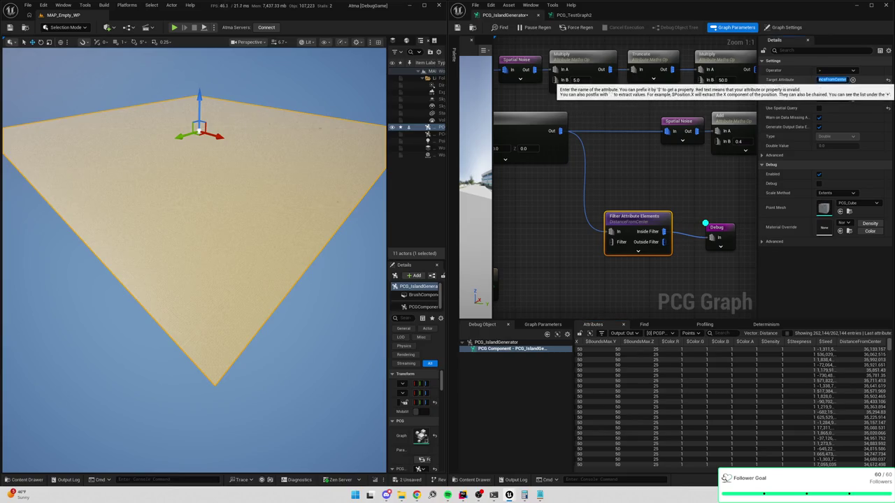
pyautogui.click(832, 99)
pyautogui.hotkey('ctrl', 'v')
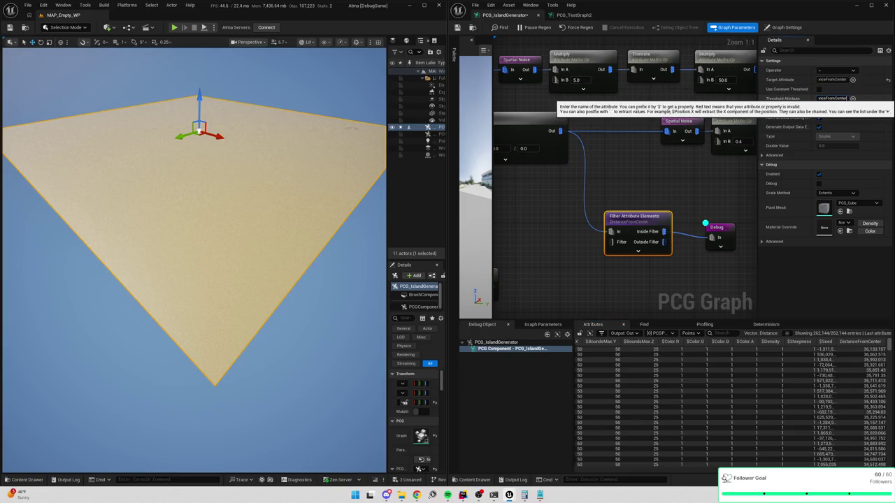
pyautogui.click(781, 100)
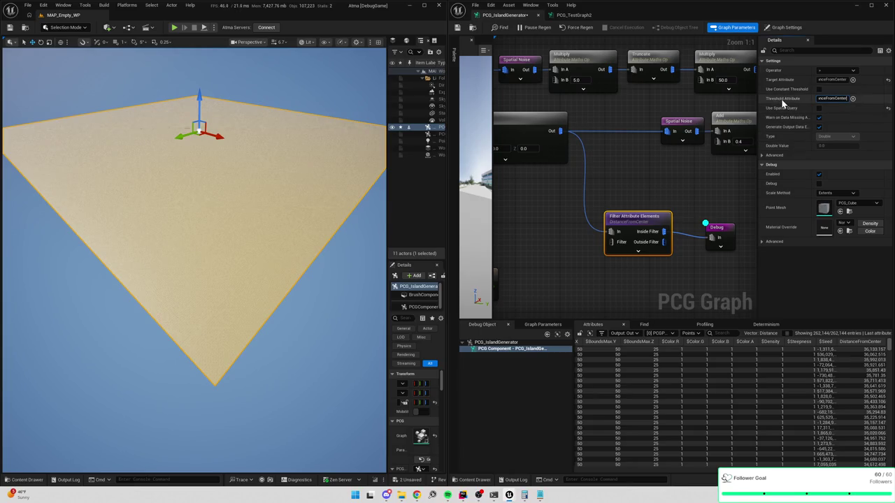
# Switch the DistanceFromCenter filter to a different comparison operator against a constant threshold
pyautogui.click(820, 88)
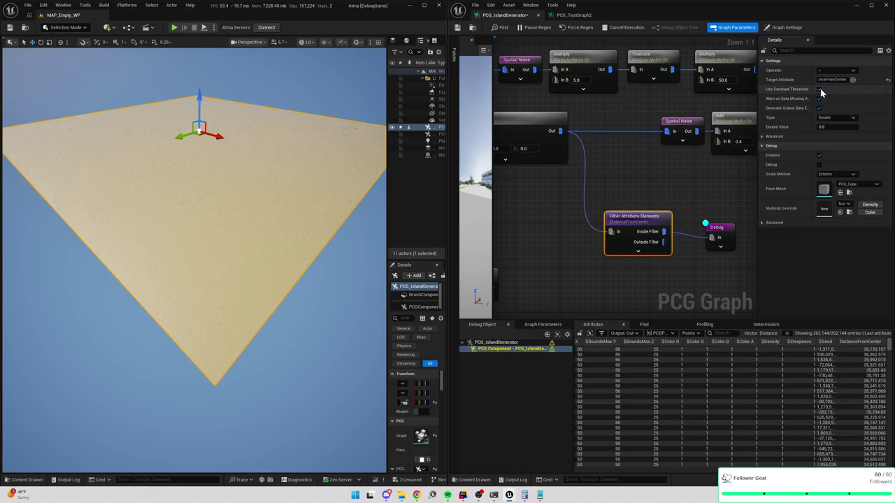
pyautogui.click(832, 126)
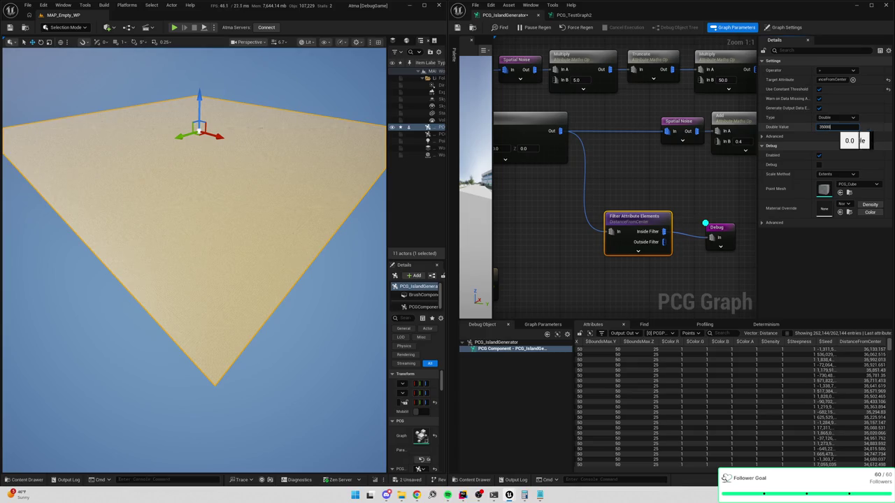
pyautogui.press('Return')
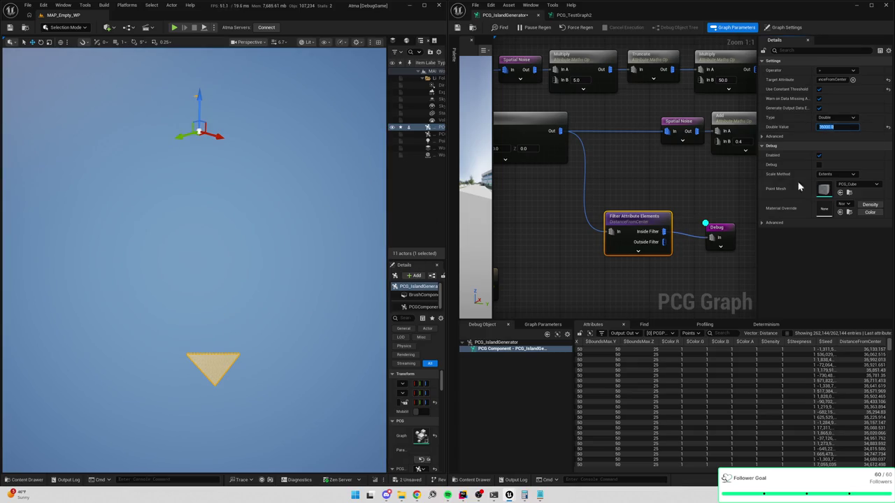
pyautogui.moveTo(709, 205)
pyautogui.mouseDown()
pyautogui.moveTo(700, 170)
pyautogui.moveTo(716, 184)
pyautogui.mouseUp()
pyautogui.click(626, 183)
pyautogui.click(829, 71)
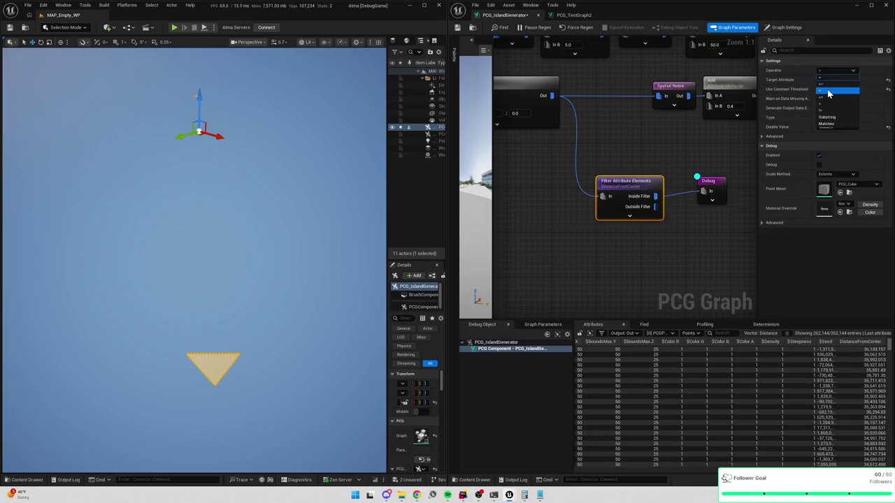
pyautogui.click(829, 89)
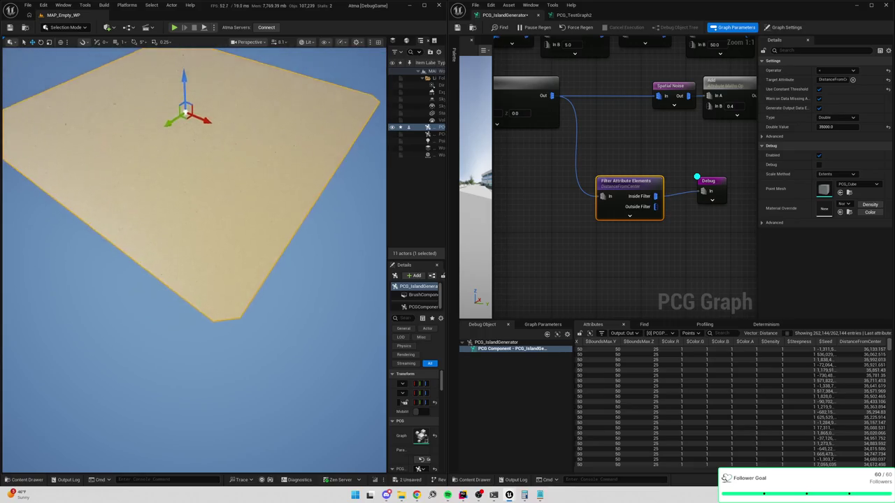
pyautogui.moveTo(366, 214)
pyautogui.mouseDown()
pyautogui.moveTo(315, 213)
pyautogui.moveTo(328, 213)
pyautogui.mouseUp()
# Try distance thresholds of 3400, 34000 and 33000, settling on 30000
pyautogui.click(835, 126)
pyautogui.write('3400')
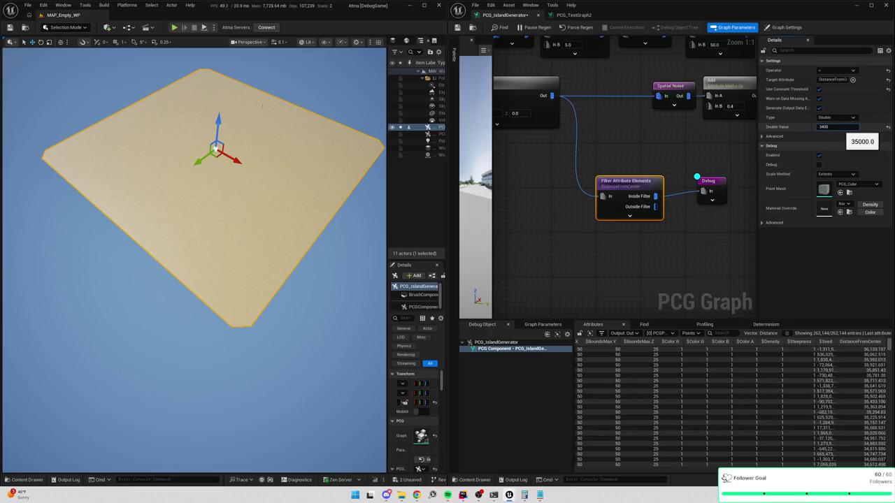
pyautogui.press('Return')
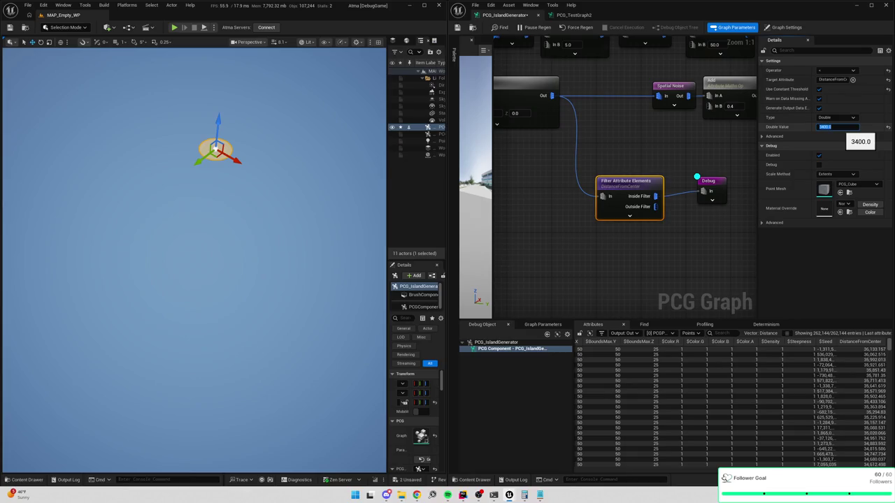
pyautogui.write('340')
pyautogui.press('Return')
pyautogui.write('33')
pyautogui.press('Return')
pyautogui.write('30')
pyautogui.press('Return')
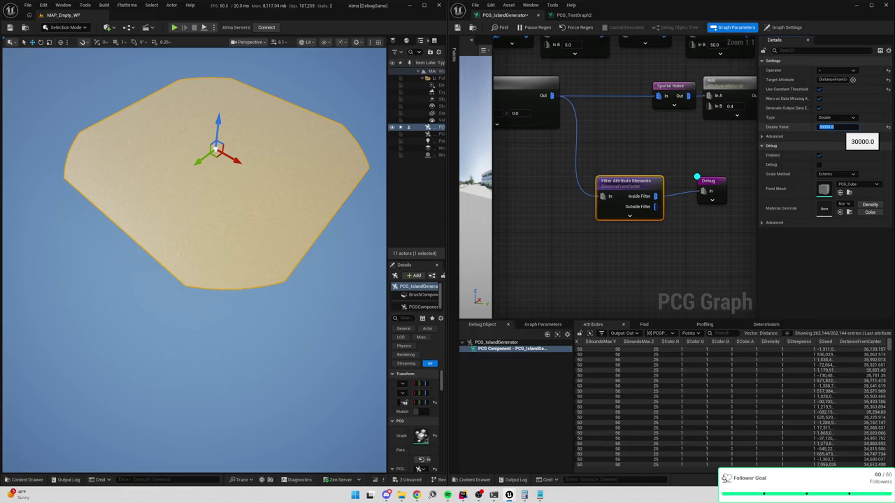
pyautogui.scroll(-2, 587, 171)
# Nudge the Debug node and move the Spatial Noise, Add and Multiply nodes left
pyautogui.moveTo(637, 177)
pyautogui.mouseDown()
pyautogui.moveTo(626, 183)
pyautogui.moveTo(593, 164)
pyautogui.mouseUp()
pyautogui.click(681, 112)
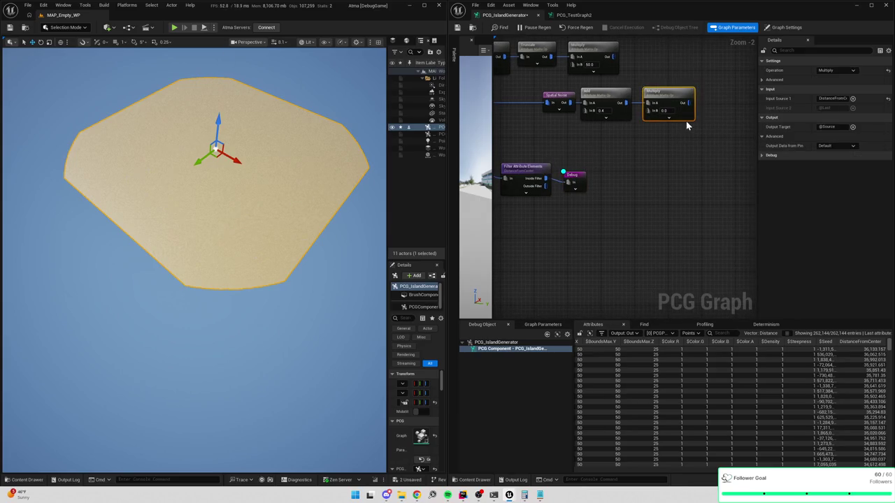
pyautogui.click(557, 97)
pyautogui.click(615, 113)
pyautogui.click(674, 101)
pyautogui.moveTo(642, 178); pyautogui.dragTo(659, 179)
pyautogui.moveTo(577, 130)
pyautogui.mouseDown()
pyautogui.moveTo(692, 101)
pyautogui.moveTo(706, 88)
pyautogui.mouseUp()
pyautogui.moveTo(689, 99); pyautogui.dragTo(649, 100)
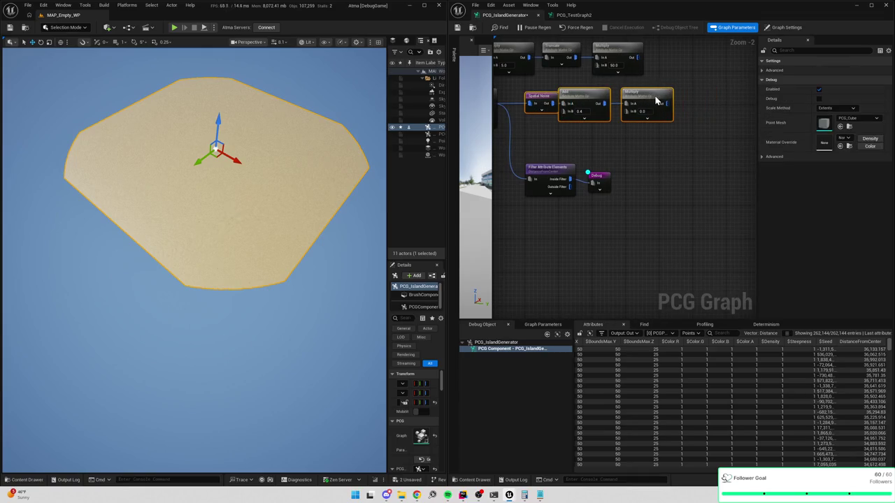
pyautogui.click(646, 97)
pyautogui.moveTo(621, 134); pyautogui.dragTo(655, 140)
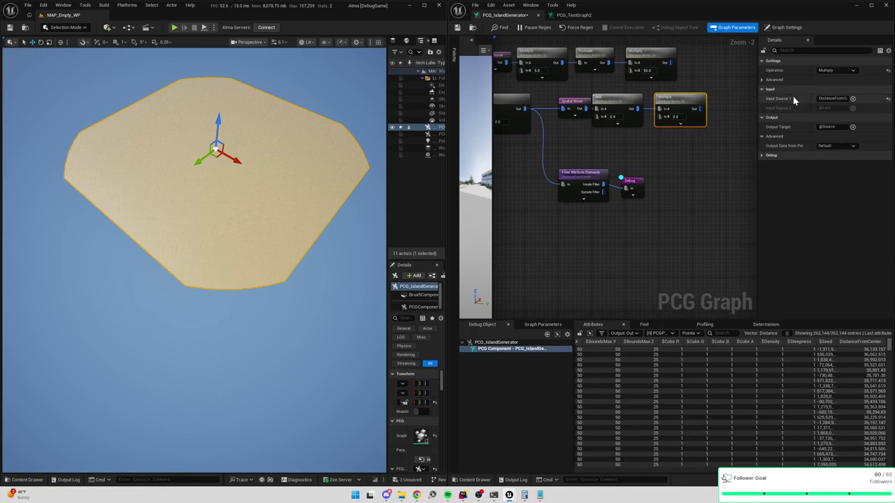
# Inspect Multiply's point data in a wider attribute table and begin renaming its output NoiseCullingVariance
pyautogui.click(829, 127)
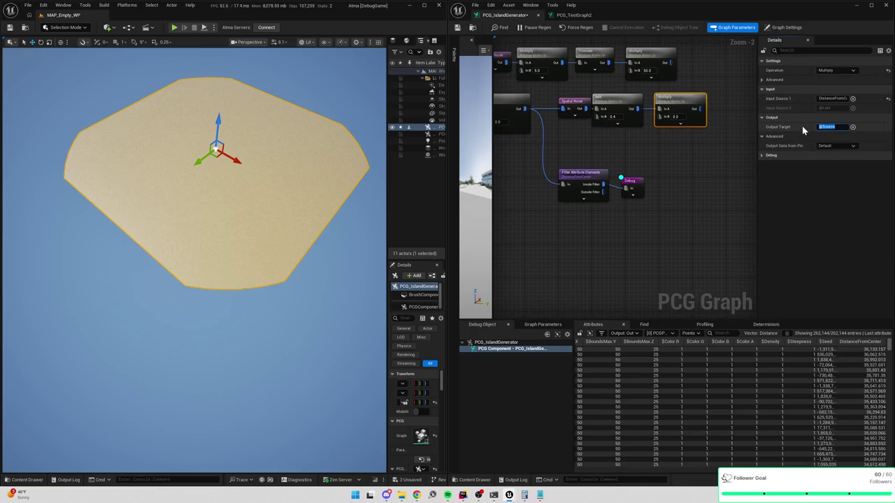
pyautogui.press('Return')
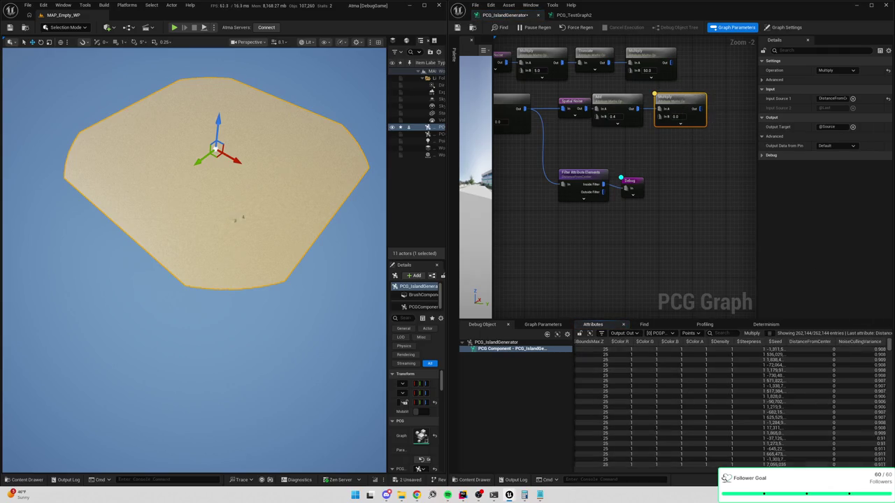
pyautogui.moveTo(573, 387); pyautogui.dragTo(537, 386)
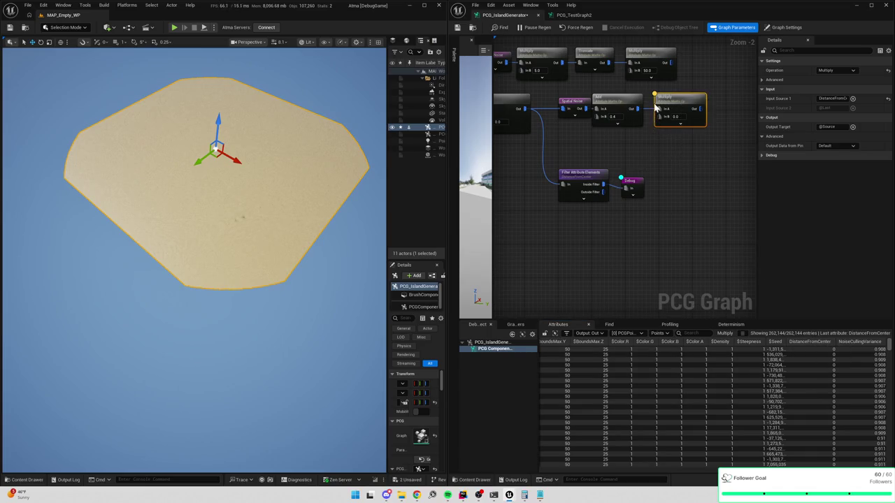
pyautogui.press('a')
pyautogui.press('a')
pyautogui.moveTo(646, 149); pyautogui.dragTo(622, 114)
pyautogui.click(823, 127)
pyautogui.write('N')
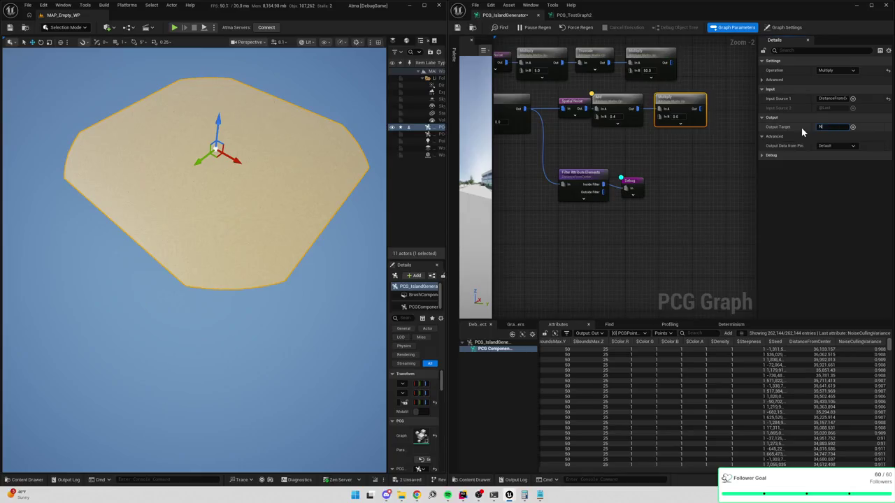
pyautogui.write('CullingVariance')
# Commit NoiseCullingVariance, inspect Multiply's points, then rename its output target to CullingVariance
pyautogui.press('Return')
pyautogui.click(618, 105)
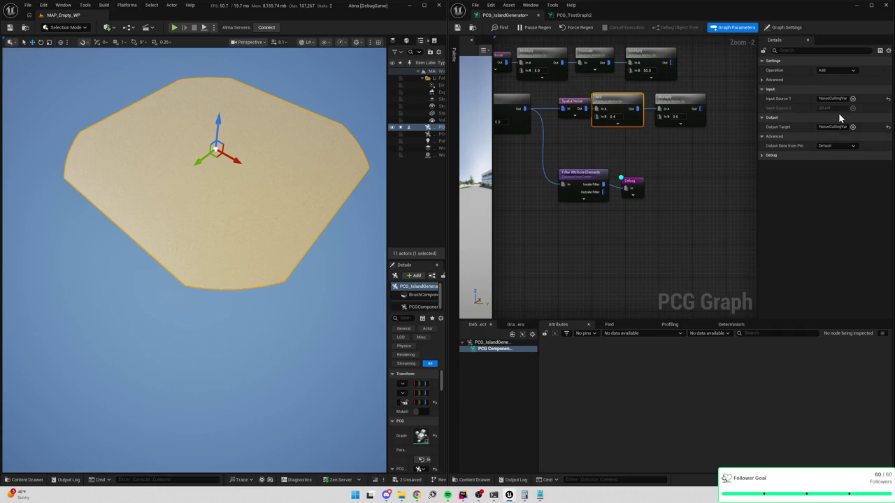
pyautogui.click(699, 111)
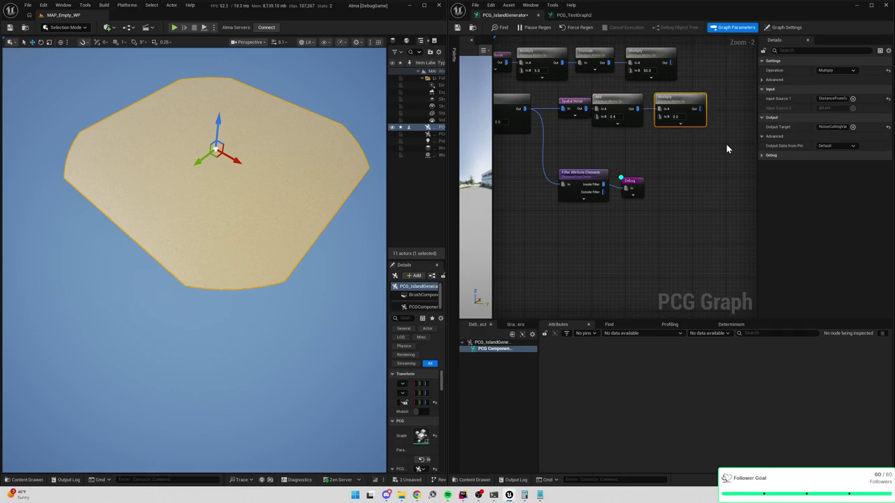
pyautogui.press('a')
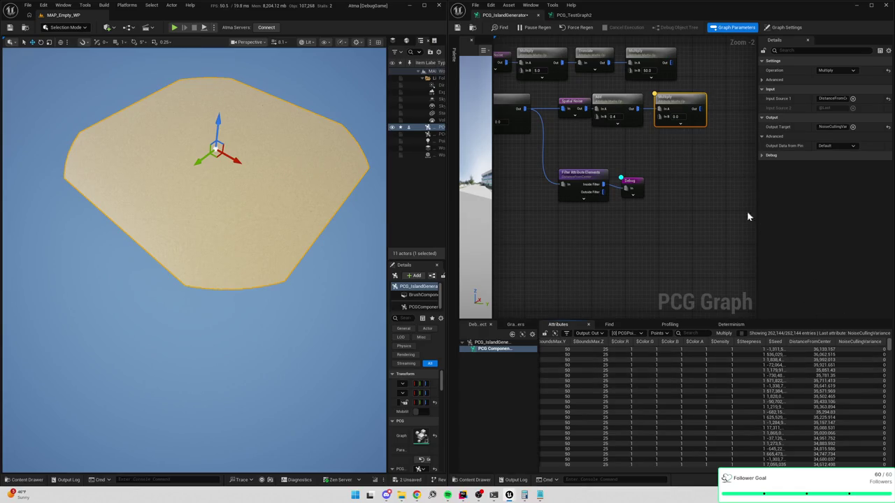
pyautogui.click(626, 115)
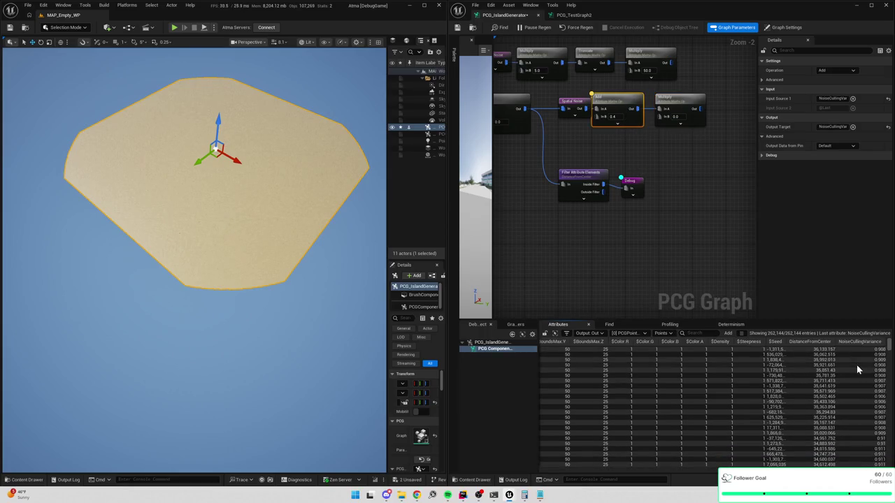
pyautogui.click(679, 105)
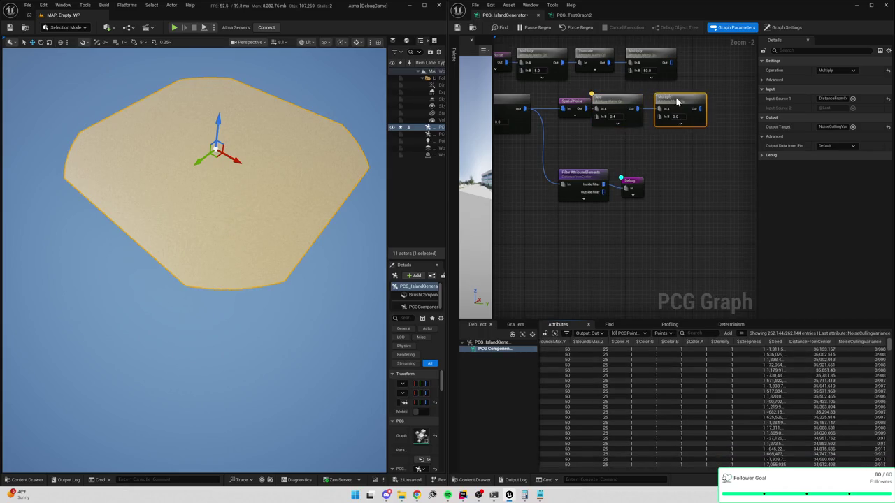
pyautogui.click(830, 127)
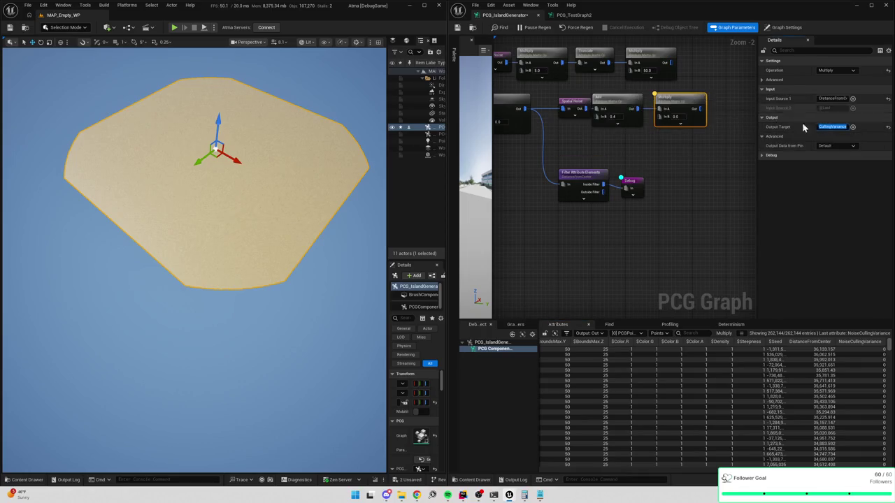
pyautogui.scroll(2, 668, 123)
pyautogui.click(700, 89)
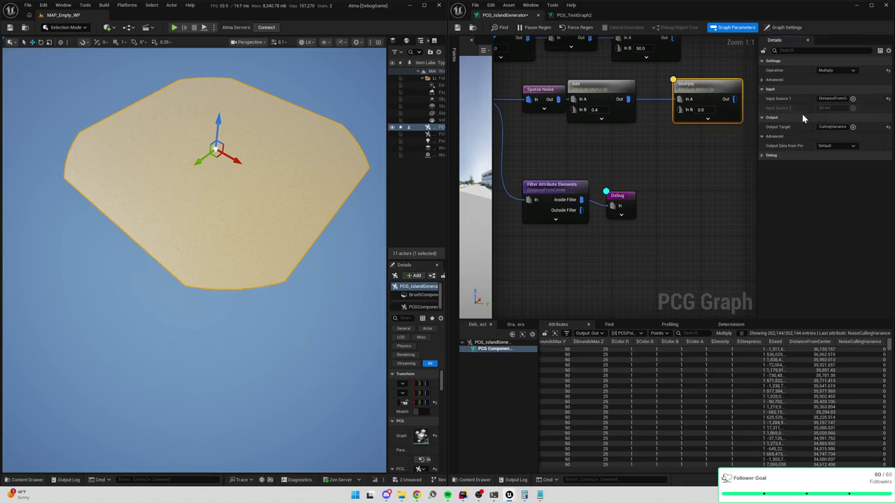
pyautogui.moveTo(628, 99); pyautogui.dragTo(647, 152)
# Wire the Add output into Multiply's In A and set Input Source 2 to NoiseCullingVariance
pyautogui.write('get')
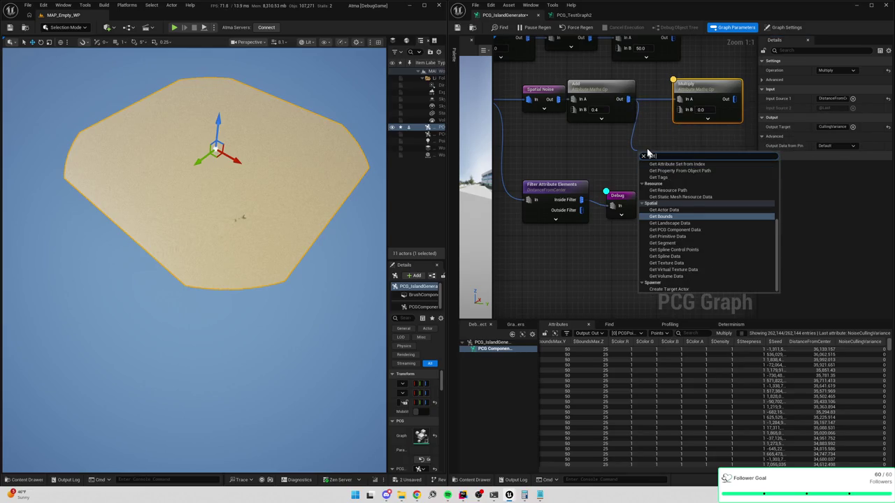
pyautogui.click(652, 123)
pyautogui.moveTo(628, 100); pyautogui.dragTo(678, 99)
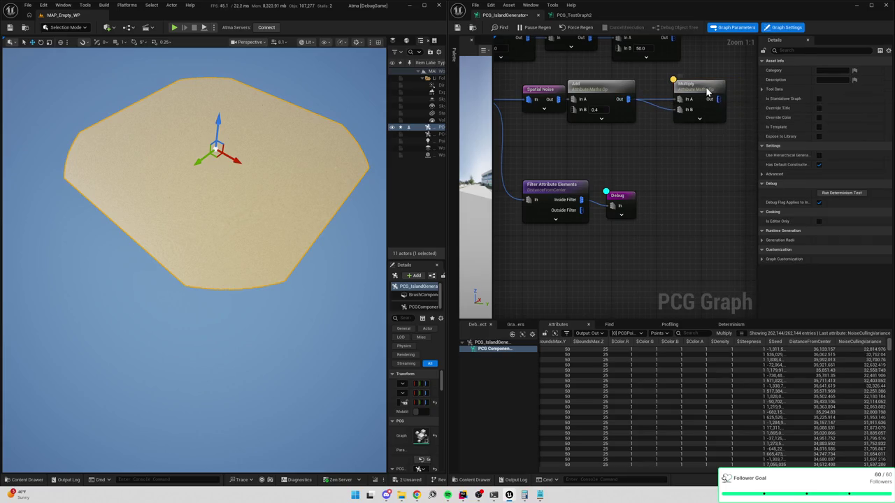
pyautogui.click(707, 92)
pyautogui.click(828, 108)
pyautogui.write('NoisVariance')
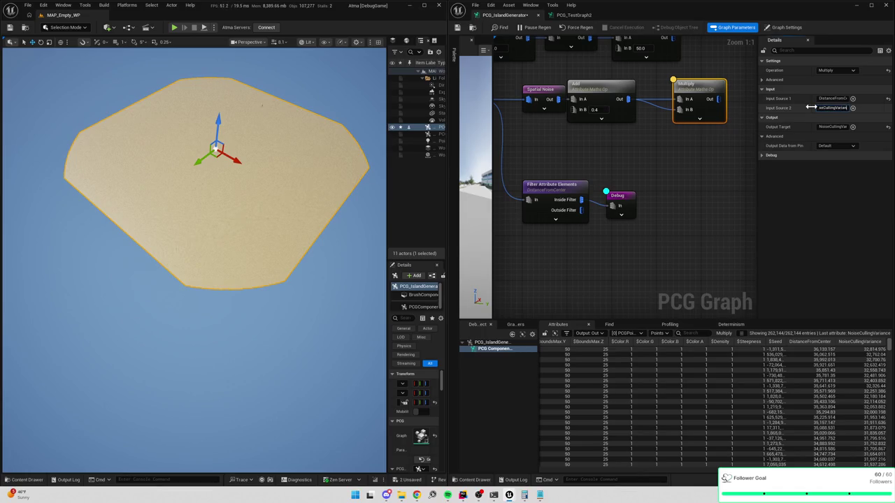
pyautogui.click(832, 126)
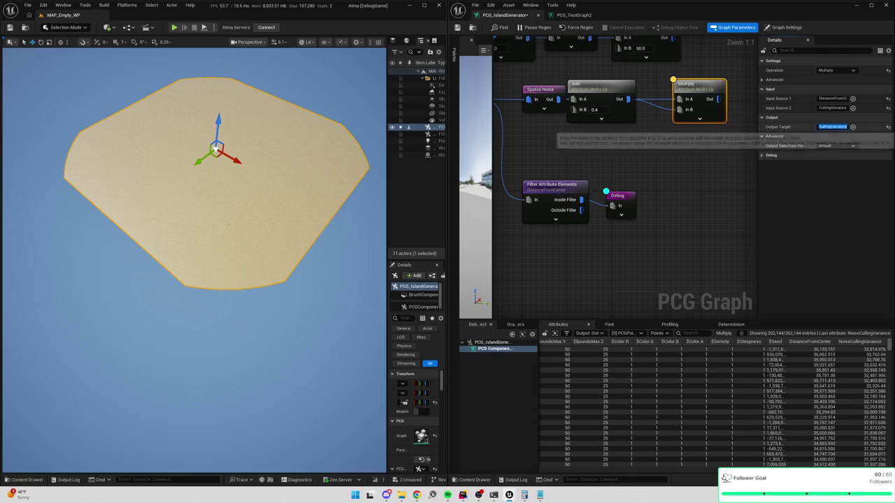
# Name Multiply's output DistanceFromCenterModified, shift the filter and Debug nodes right, and wire Multiply into the filter
pyautogui.write('DistanceF')
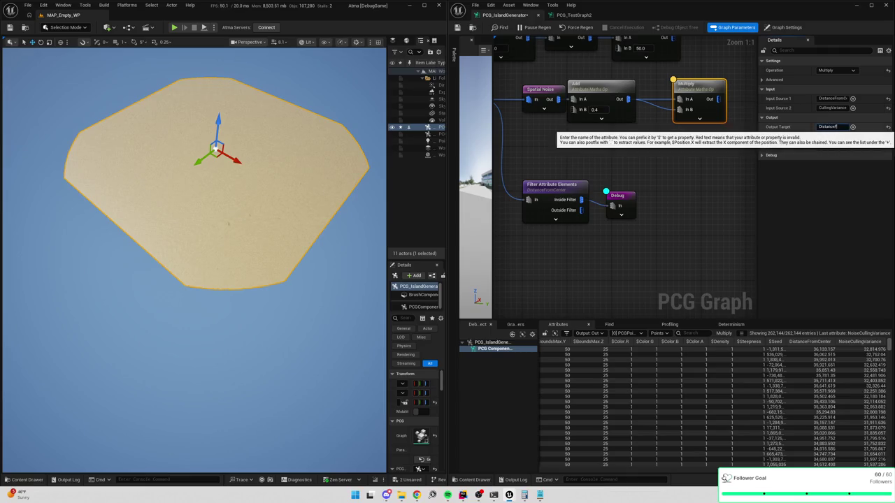
pyautogui.write('enterModified')
pyautogui.press('Return')
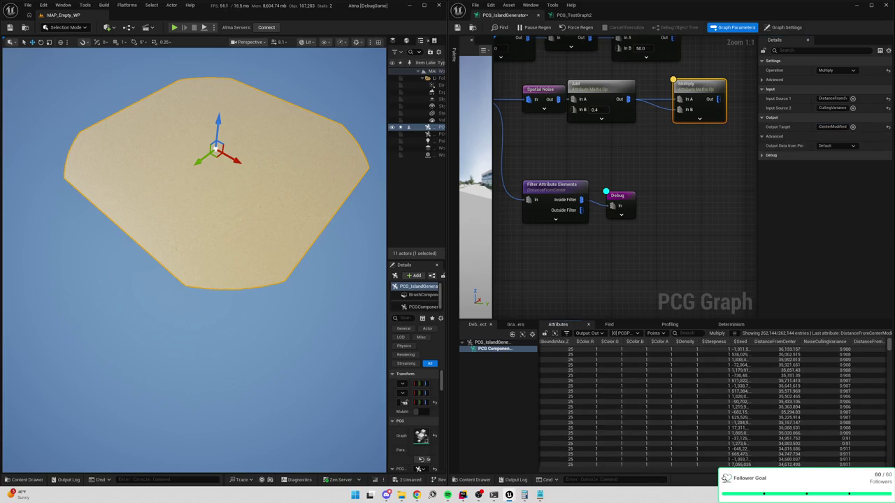
pyautogui.scroll(-1, 624, 165)
pyautogui.moveTo(667, 155); pyautogui.dragTo(577, 210)
pyautogui.scroll(-1, 593, 180)
pyautogui.scroll(1, 681, 184)
pyautogui.moveTo(682, 184); pyautogui.dragTo(748, 181)
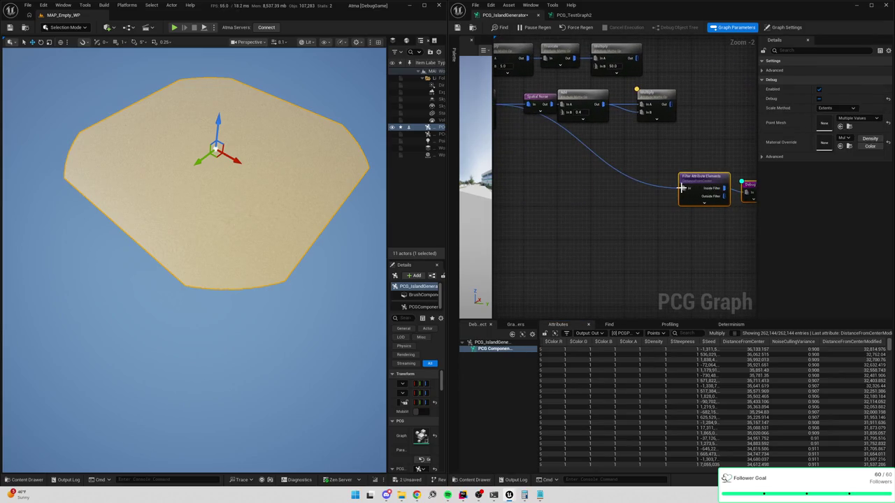
pyautogui.moveTo(669, 105); pyautogui.dragTo(692, 187)
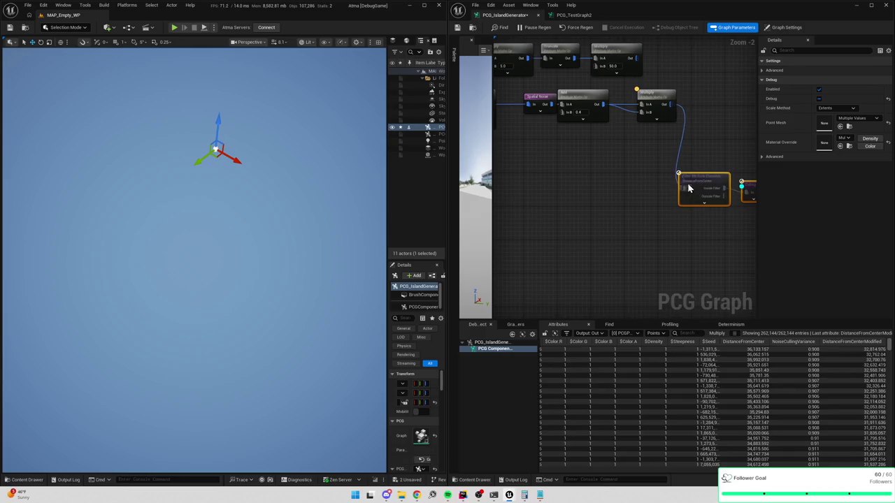
pyautogui.click(692, 182)
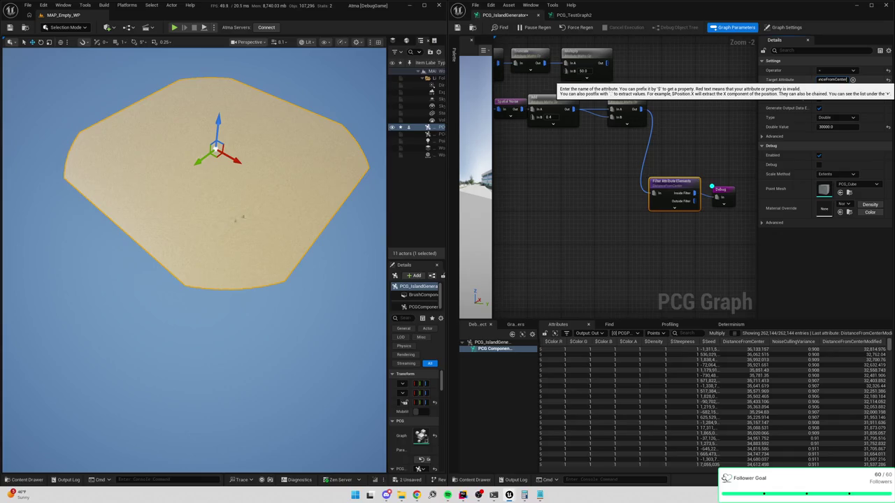
# Make the filter compare the DistanceFromCenterModified attribute
pyautogui.press('Return')
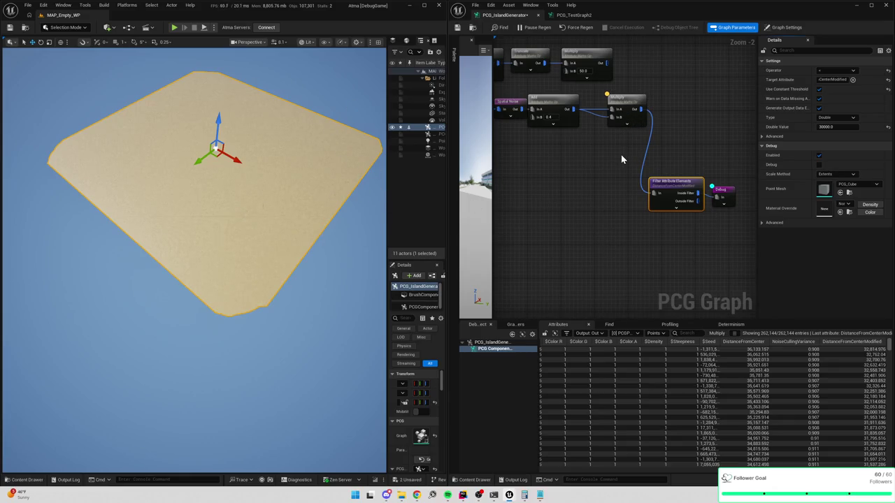
pyautogui.click(827, 127)
pyautogui.click(578, 120)
pyautogui.click(629, 114)
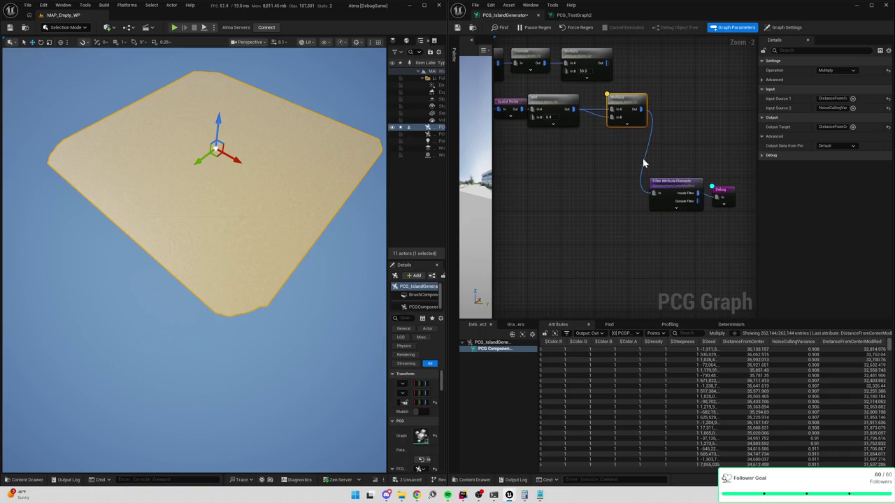
pyautogui.click(672, 185)
# Lower the filter threshold through 25000 and 24000 to 23000, viewing the island from above
pyautogui.click(832, 127)
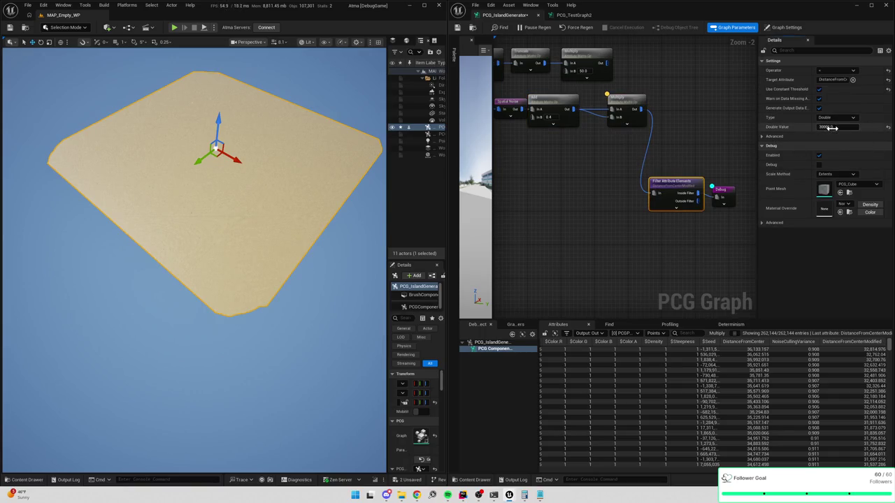
pyautogui.write('25000')
pyautogui.press('Return')
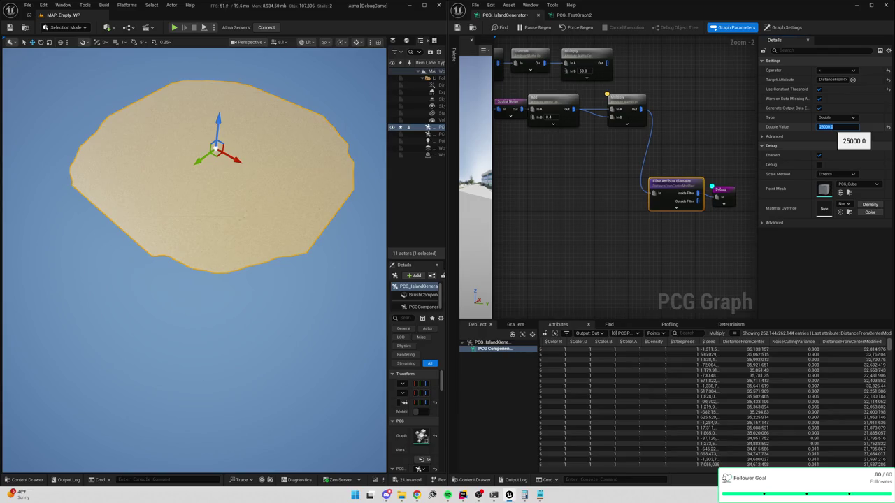
pyautogui.write('24000')
pyautogui.press('Return')
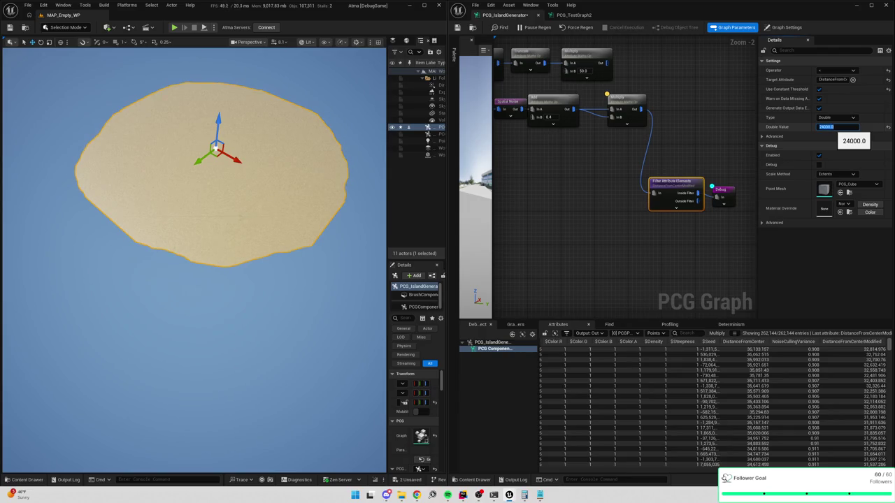
pyautogui.moveTo(378, 154)
pyautogui.mouseDown()
pyautogui.moveTo(336, 133)
pyautogui.moveTo(246, 150)
pyautogui.mouseUp()
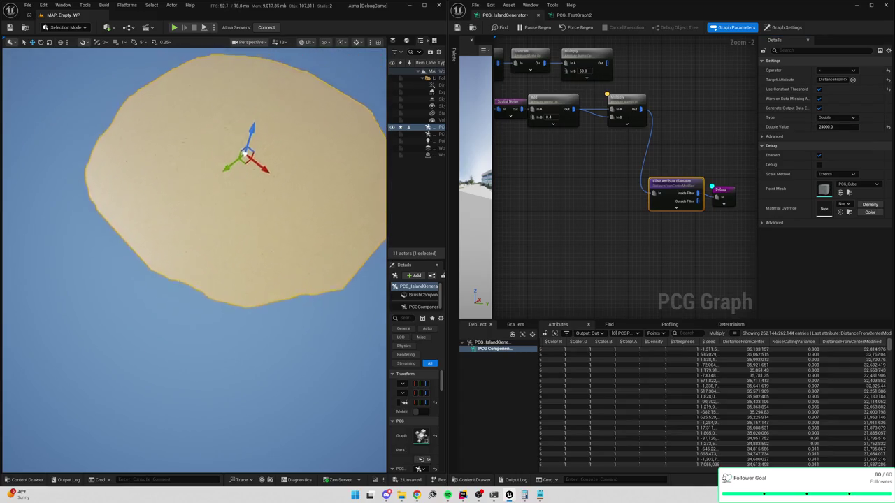
pyautogui.click(832, 126)
pyautogui.write('20')
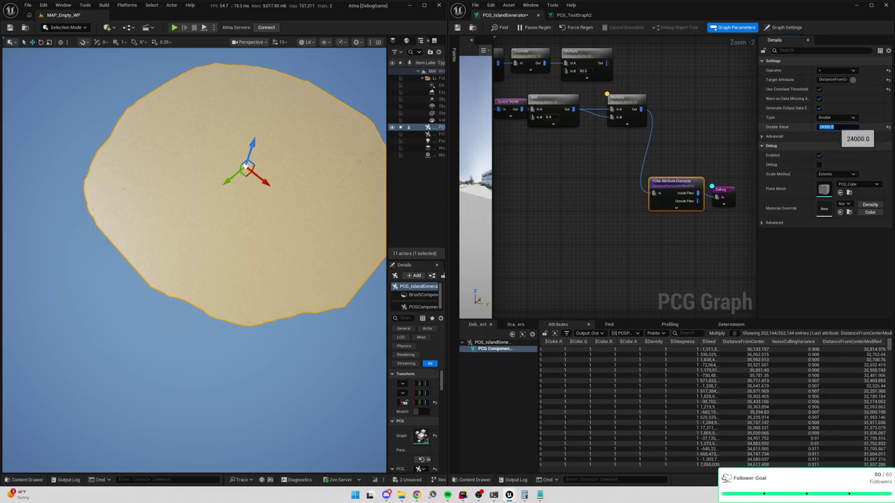
pyautogui.press('Return')
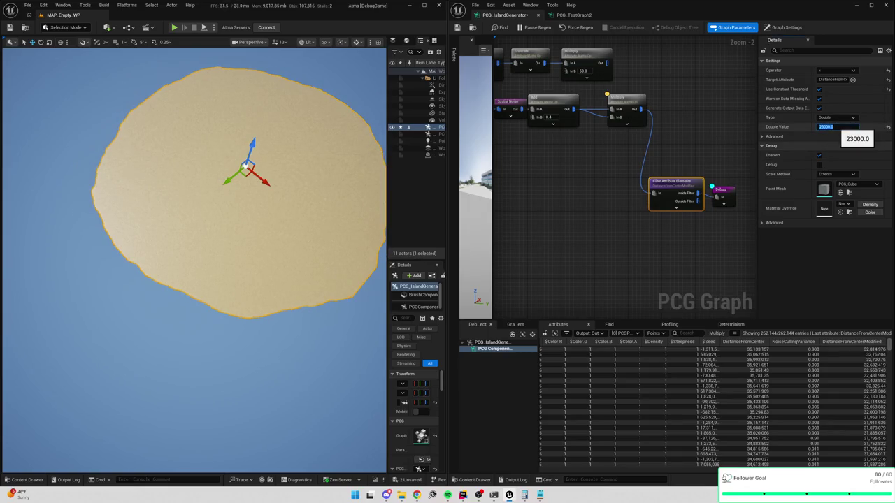
pyautogui.moveTo(290, 216)
pyautogui.mouseDown()
pyautogui.moveTo(252, 151)
pyautogui.moveTo(253, 175)
pyautogui.moveTo(252, 150)
pyautogui.moveTo(252, 167)
pyautogui.mouseUp()
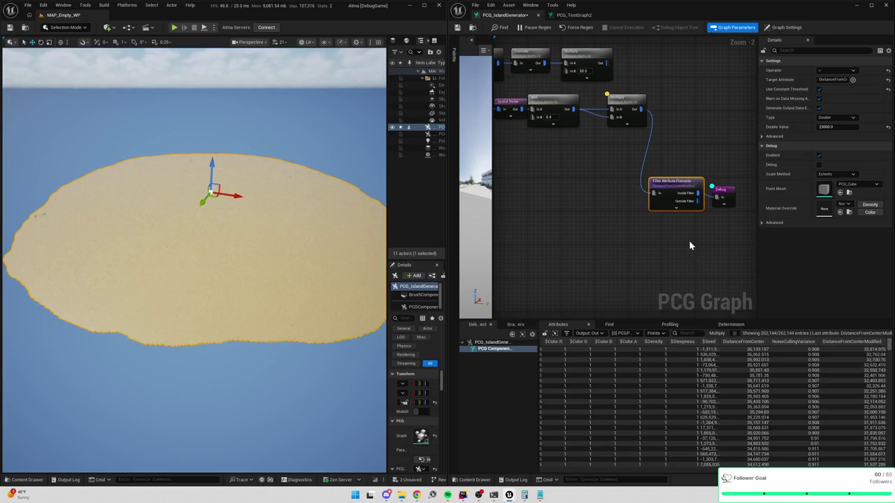
# Widen the level editor and Details area to reach the island generator's PCG settings
pyautogui.scroll(-3, 629, 140)
pyautogui.moveTo(587, 131); pyautogui.dragTo(671, 151)
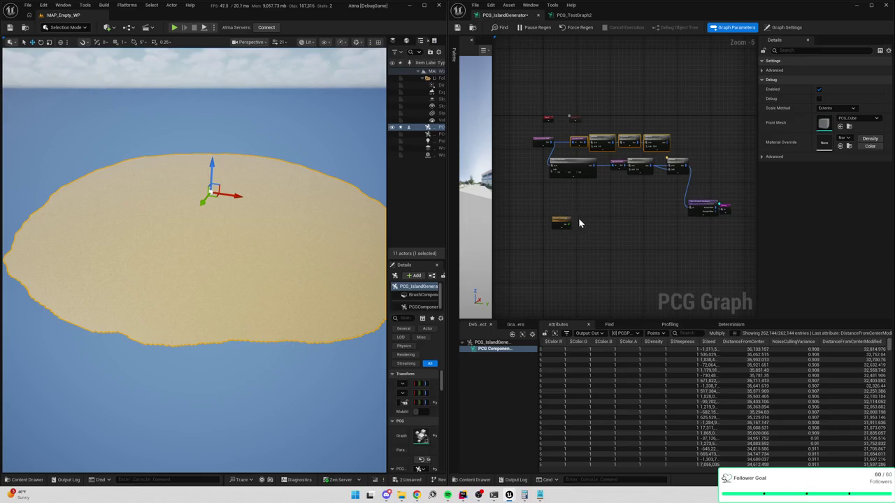
pyautogui.moveTo(340, 172); pyautogui.dragTo(339, 171)
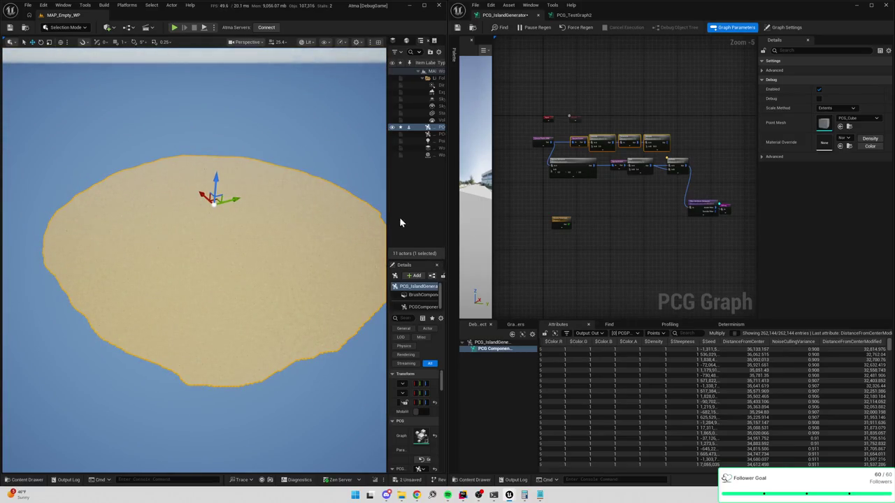
pyautogui.moveTo(448, 222)
pyautogui.mouseDown()
pyautogui.moveTo(539, 225)
pyautogui.moveTo(506, 224)
pyautogui.mouseUp()
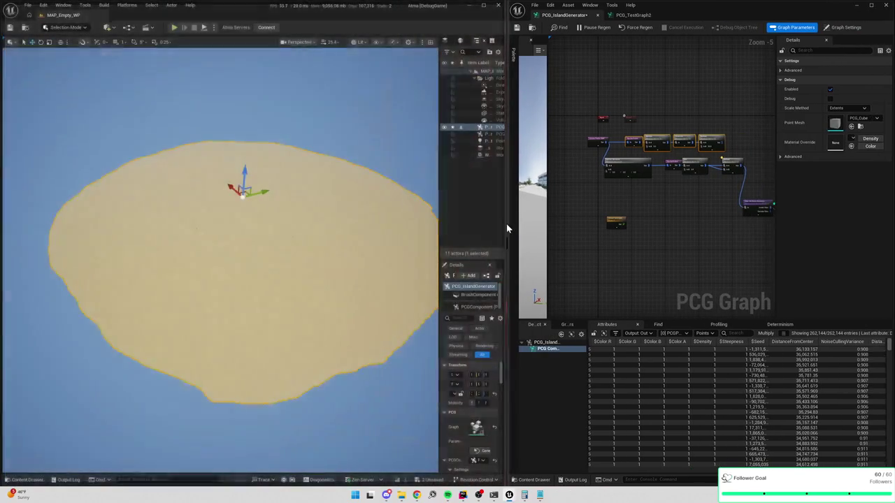
pyautogui.moveTo(437, 224); pyautogui.dragTo(354, 224)
pyautogui.scroll(-5, 419, 391)
# Cycle the generator's seed through 55, 13, 14, 12, 18, 25 and others, ending at 11
pyautogui.moveTo(426, 427); pyautogui.dragTo(437, 426)
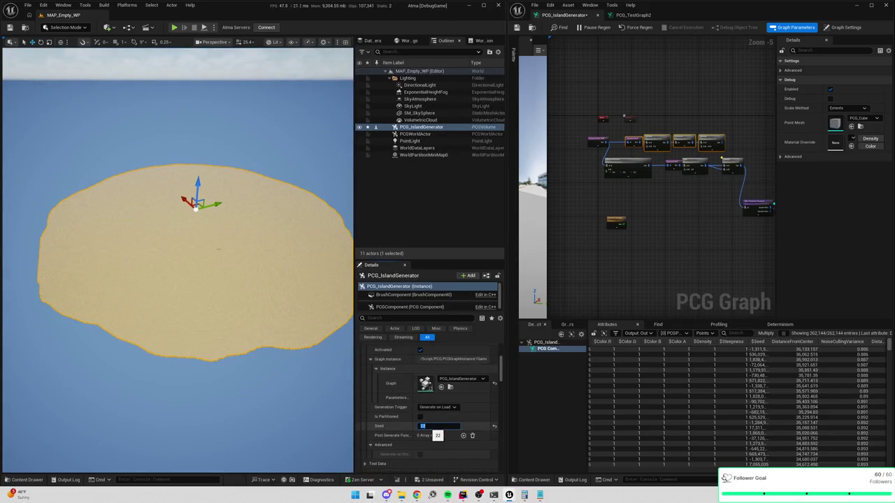
pyautogui.press('Return')
pyautogui.write('13')
pyautogui.press('Return')
pyautogui.write('14')
pyautogui.press('Return')
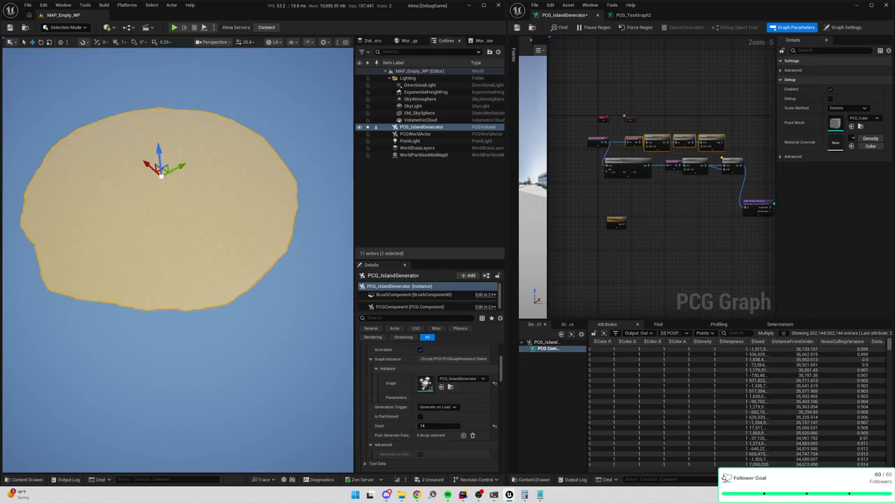
pyautogui.write('12')
pyautogui.press('Return')
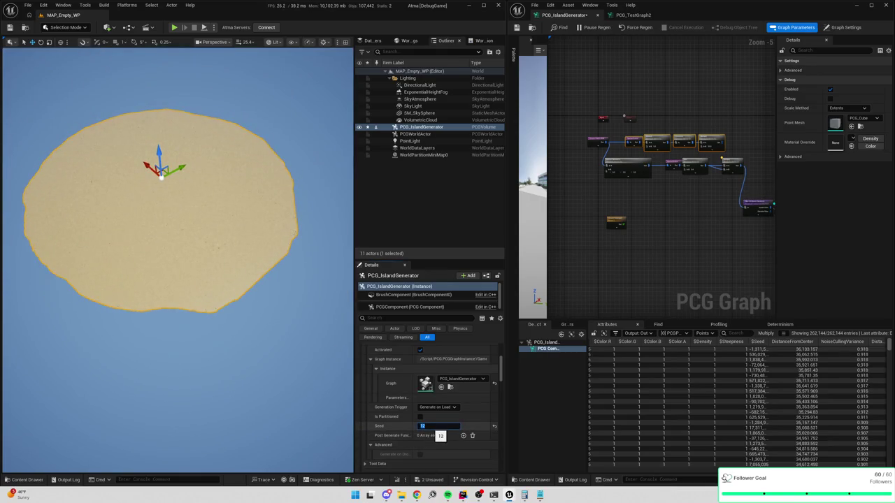
pyautogui.write('18')
pyautogui.press('Return')
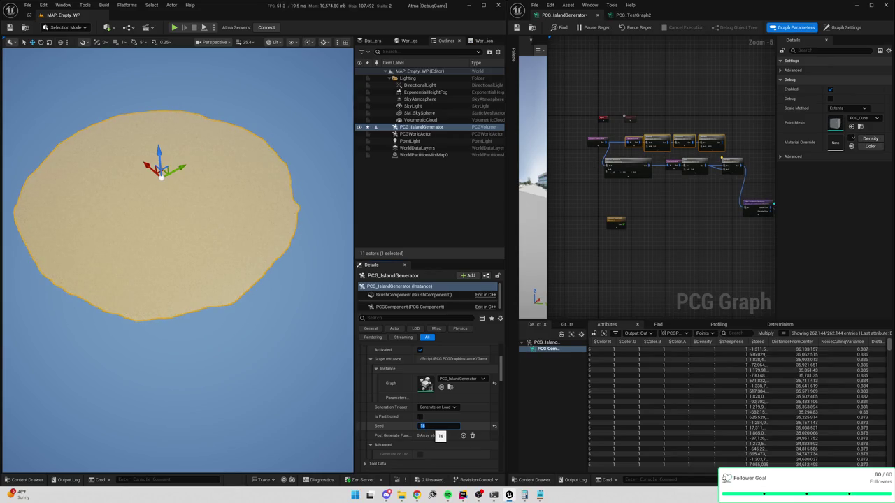
pyautogui.press('Return')
pyautogui.write('25')
pyautogui.press('Return')
pyautogui.write('3')
pyautogui.press('Return')
pyautogui.write('11')
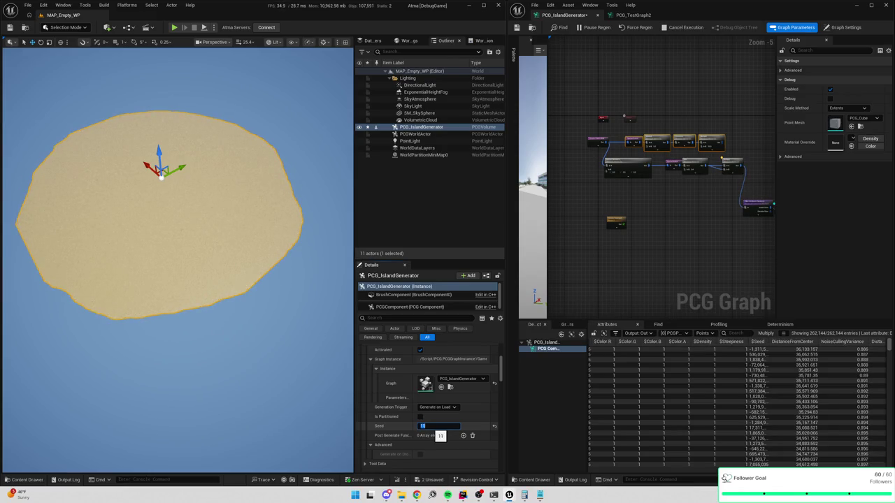
pyautogui.press('Return')
pyautogui.moveTo(771, 237); pyautogui.dragTo(643, 231)
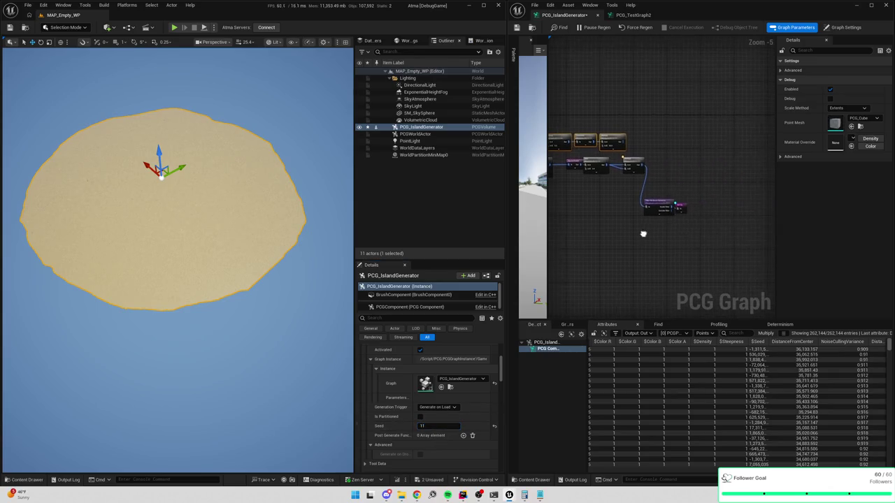
# Set the seed to 12 and compare filter thresholds of 22000 and 23000
pyautogui.click(679, 208)
pyautogui.click(432, 426)
pyautogui.write('12')
pyautogui.press('Return')
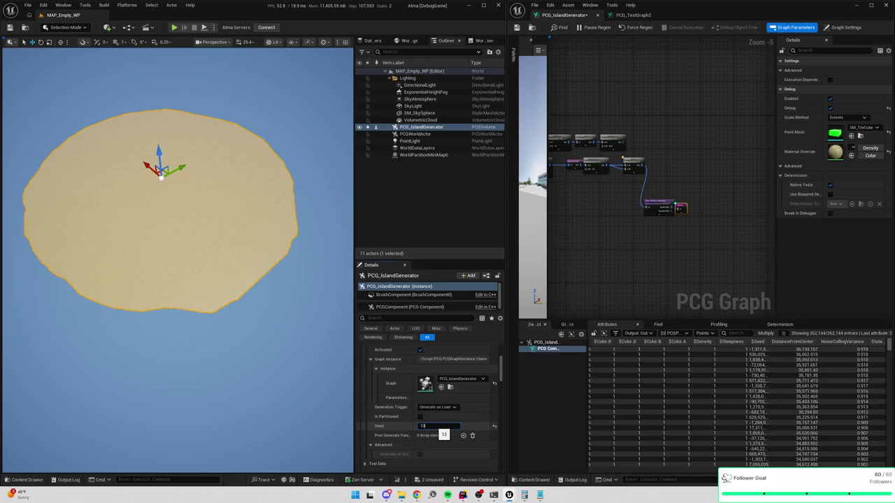
pyautogui.press('Return')
pyautogui.click(661, 209)
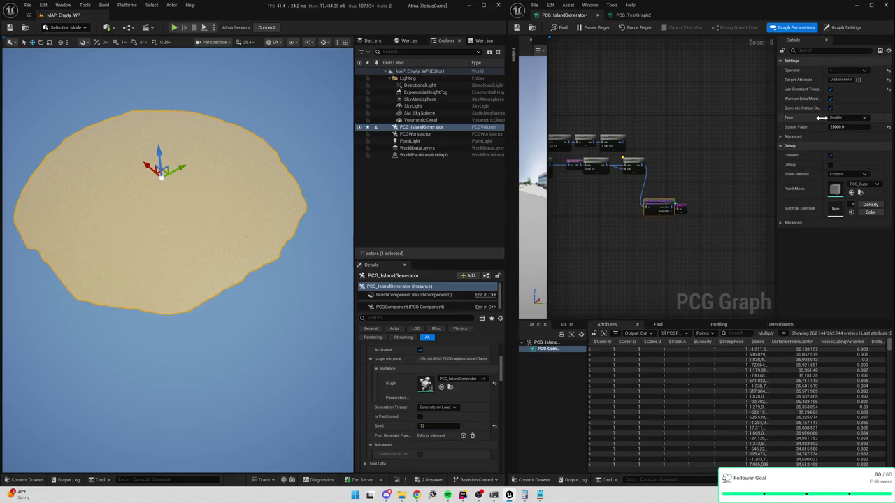
pyautogui.click(848, 128)
pyautogui.write('2')
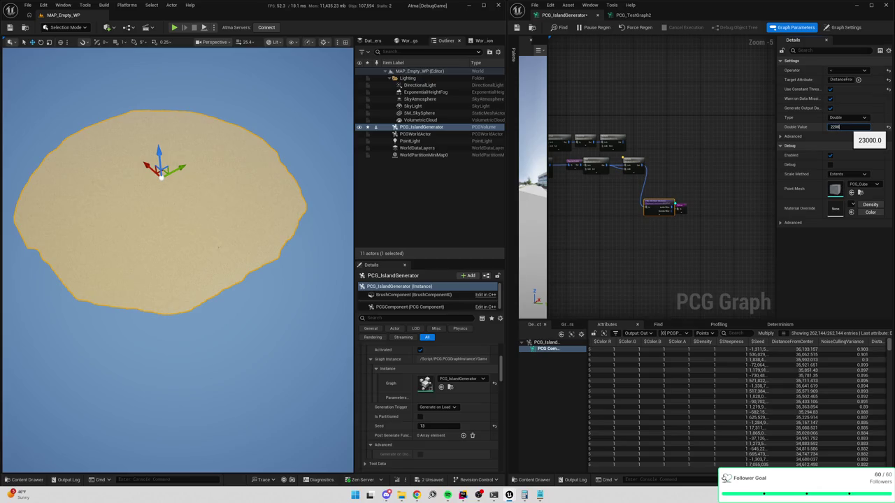
pyautogui.press('Return')
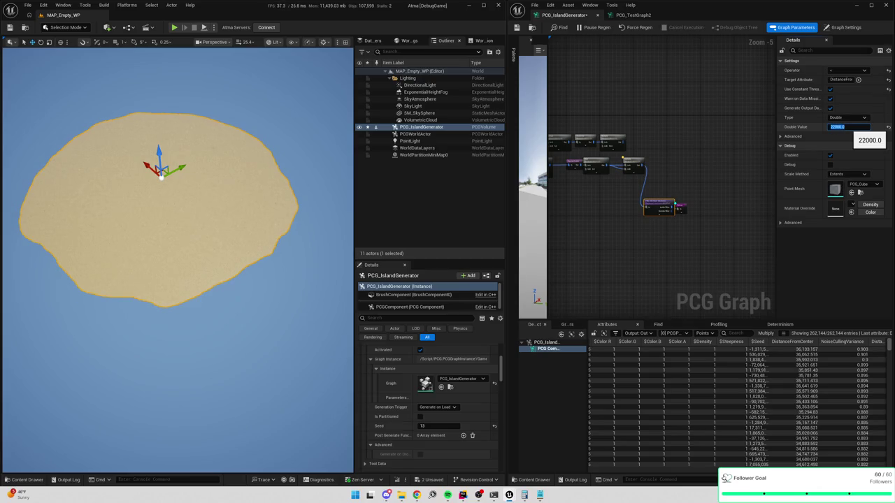
pyautogui.write('2')
pyautogui.press('Return')
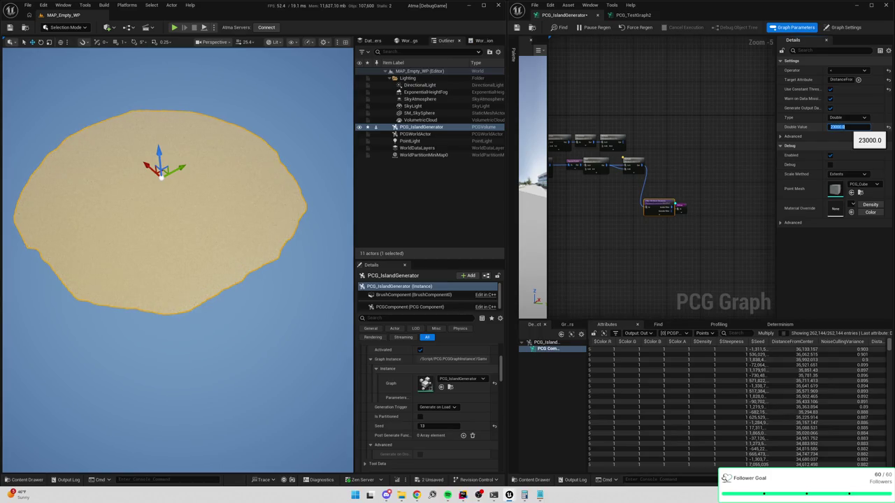
# Compare seeds 14, 15, 16, 25 and 27 before returning to seed 12
pyautogui.click(435, 426)
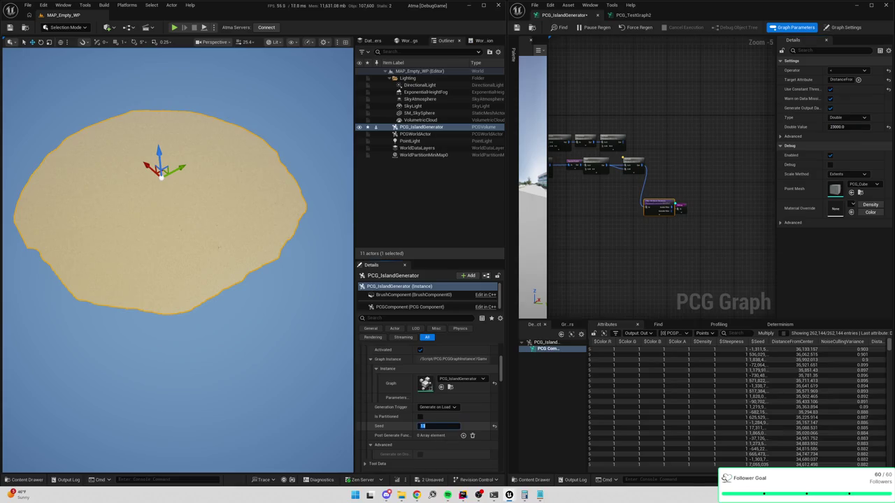
pyautogui.write('14')
pyautogui.press('Return')
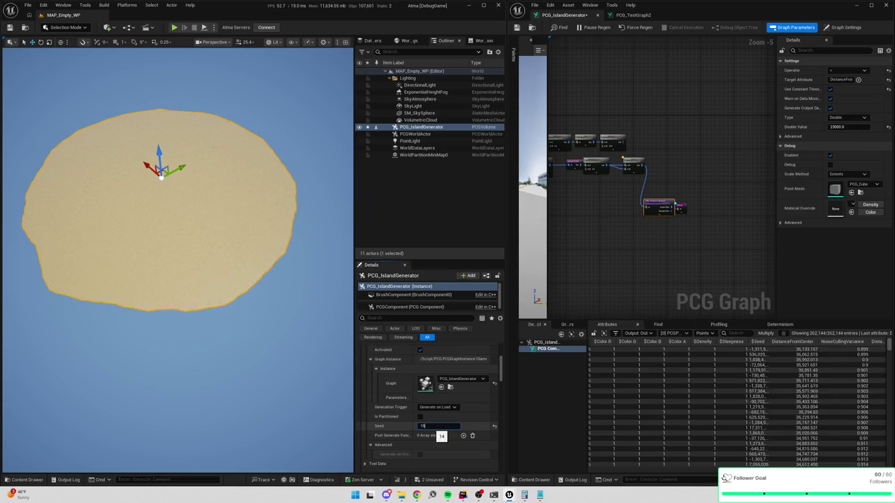
pyautogui.write('15')
pyautogui.press('Return')
pyautogui.write('16')
pyautogui.press('Return')
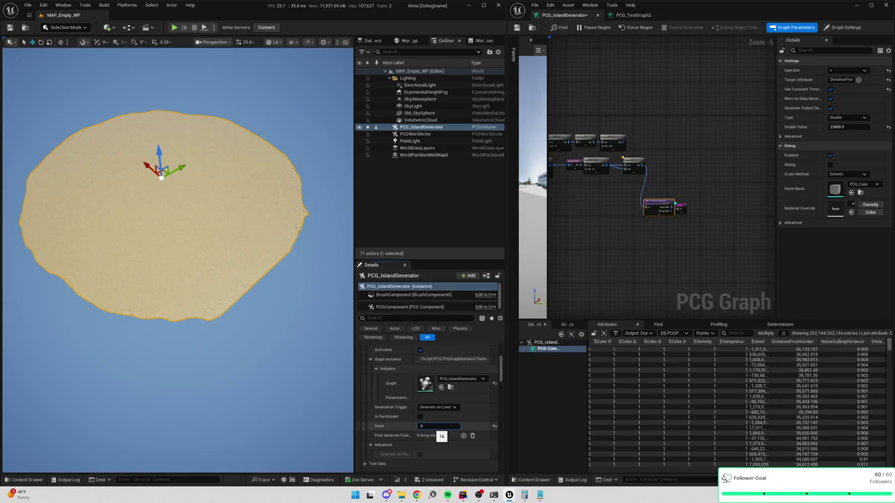
pyautogui.click(759, 239)
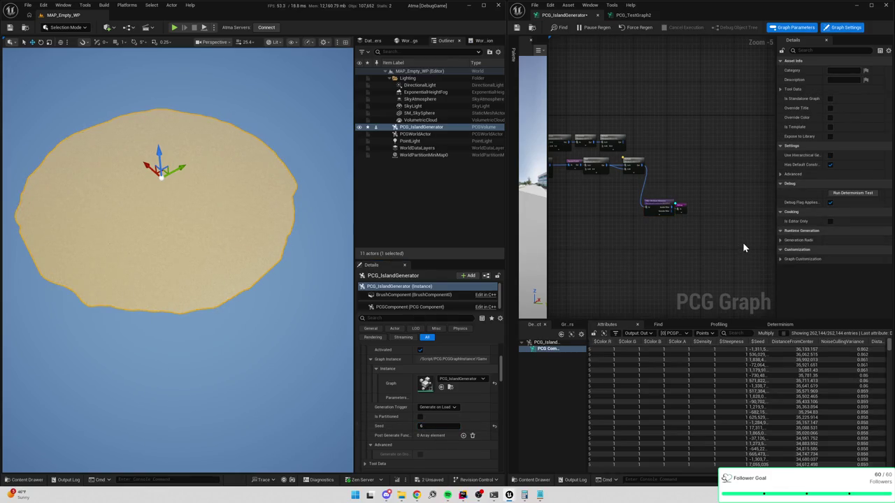
pyautogui.click(439, 426)
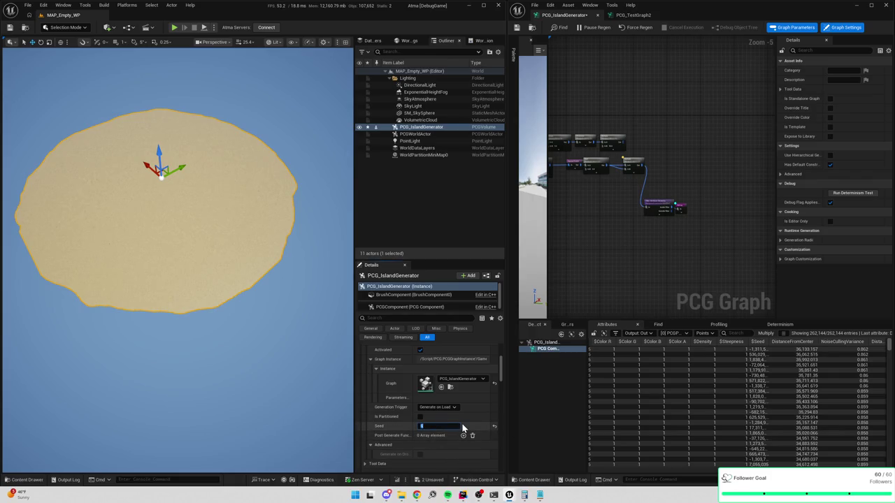
pyautogui.write('25')
pyautogui.press('Return')
pyautogui.press('Return')
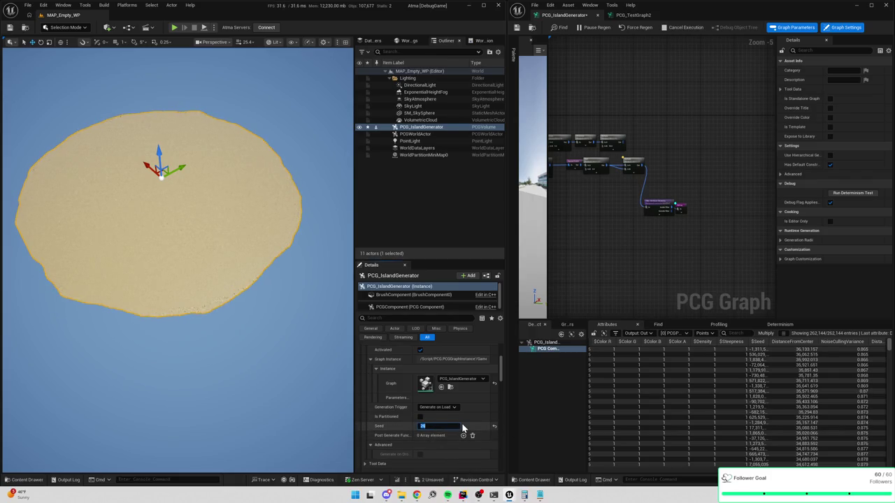
pyautogui.write('12')
pyautogui.press('Return')
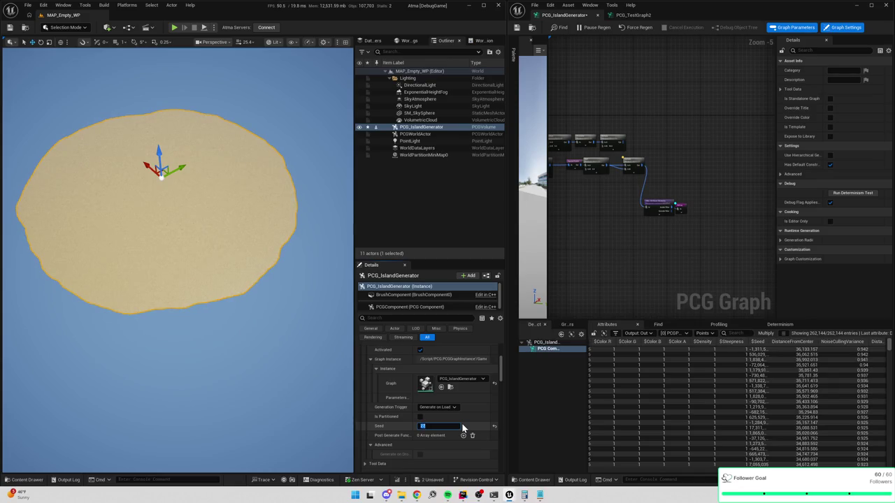
pyautogui.press('Return')
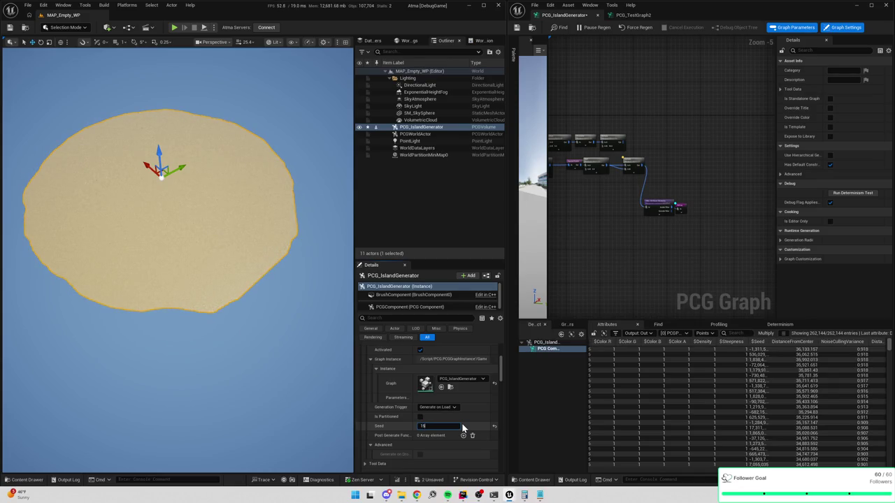
pyautogui.write('12')
pyautogui.press('Return')
# Set the Filter Attribute Elements distance threshold to 22000
pyautogui.scroll(7, 671, 235)
pyautogui.click(643, 178)
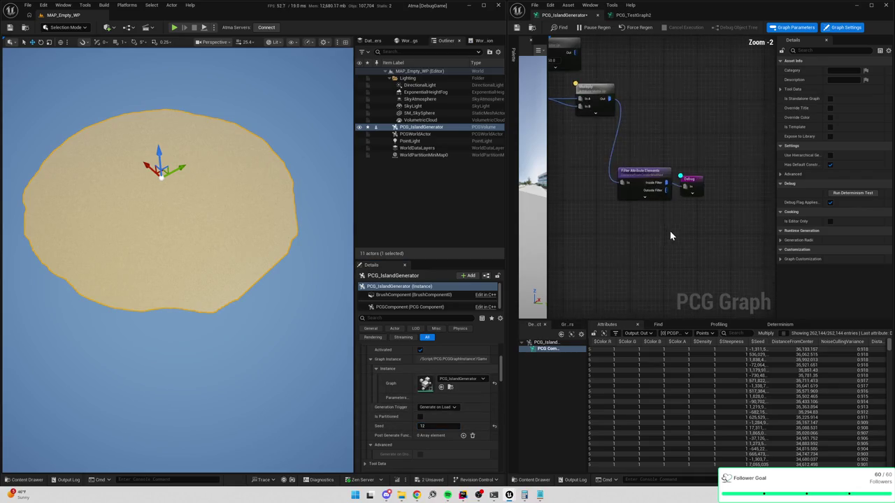
pyautogui.click(846, 126)
pyautogui.write('23000')
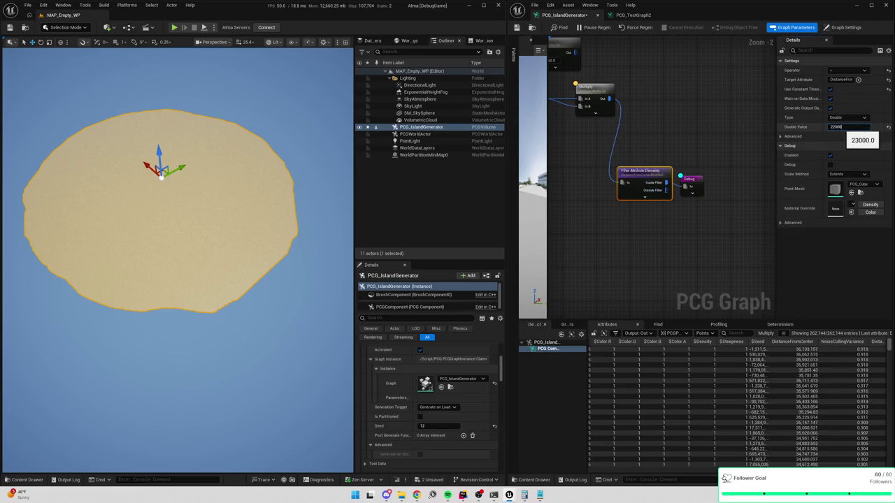
pyautogui.press('Return')
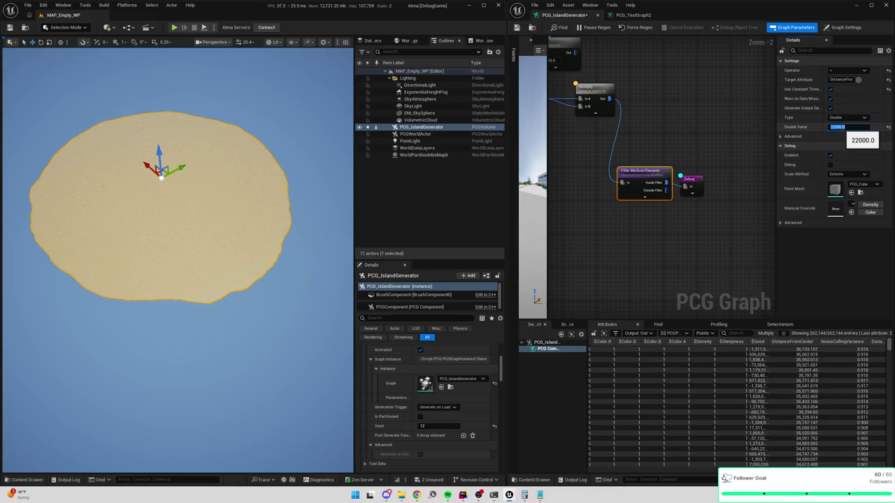
pyautogui.scroll(-4, 731, 223)
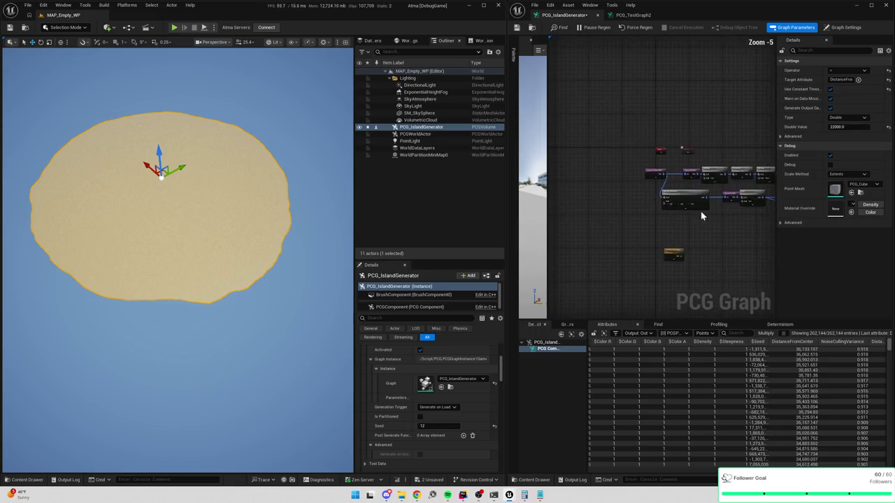
pyautogui.scroll(3, 633, 170)
pyautogui.click(633, 147)
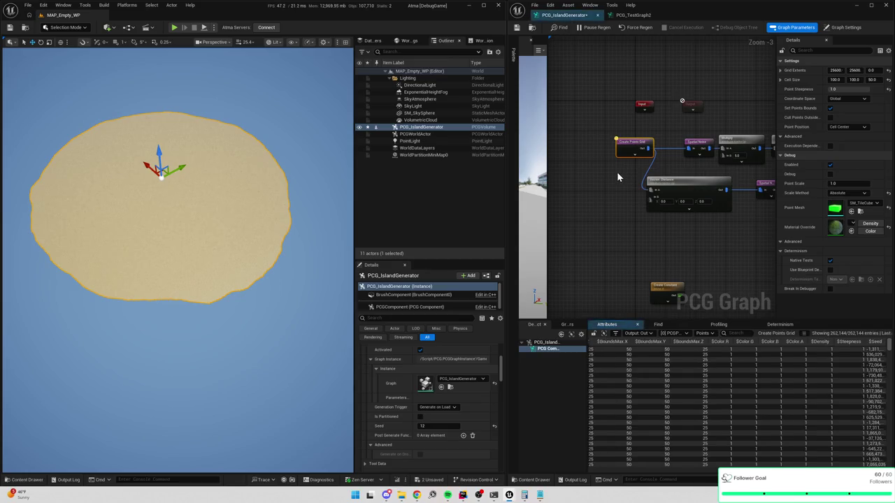
pyautogui.press('d')
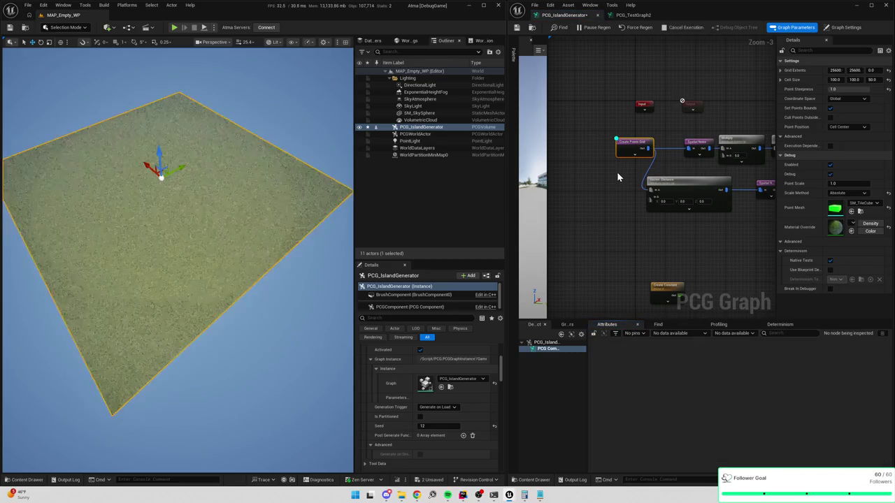
pyautogui.press('d')
pyautogui.press('d')
pyautogui.press('d')
pyautogui.press('d')
pyautogui.press('d')
pyautogui.press('d')
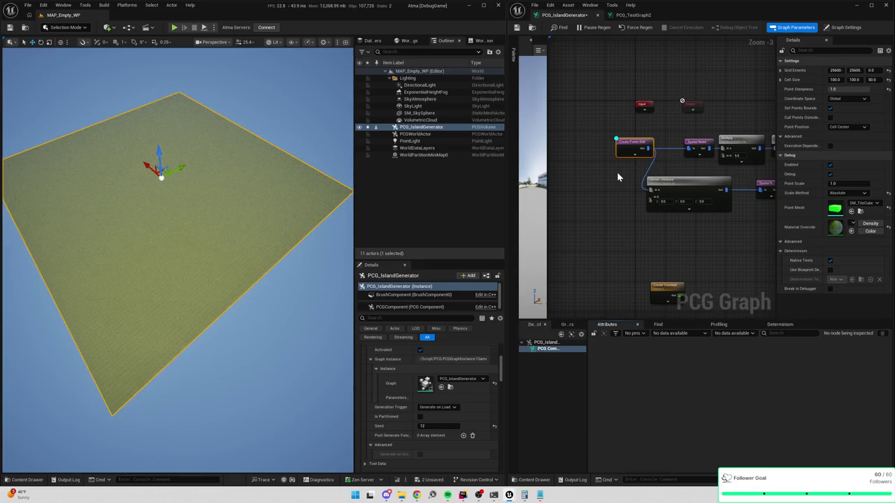
pyautogui.press('d')
pyautogui.press('d')
pyautogui.press('d')
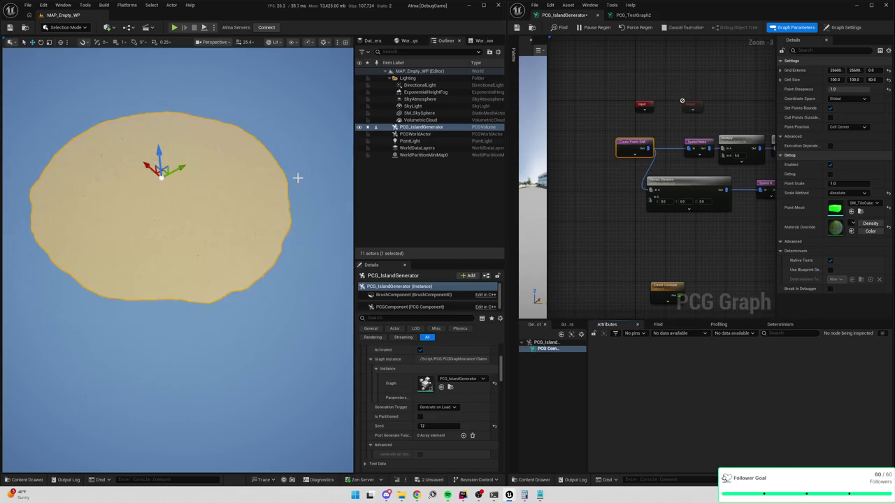
pyautogui.press('d')
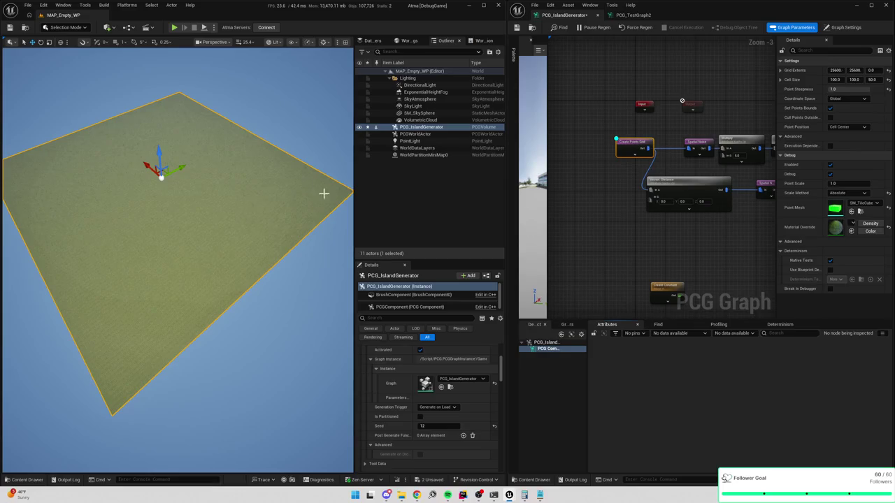
pyautogui.press('d')
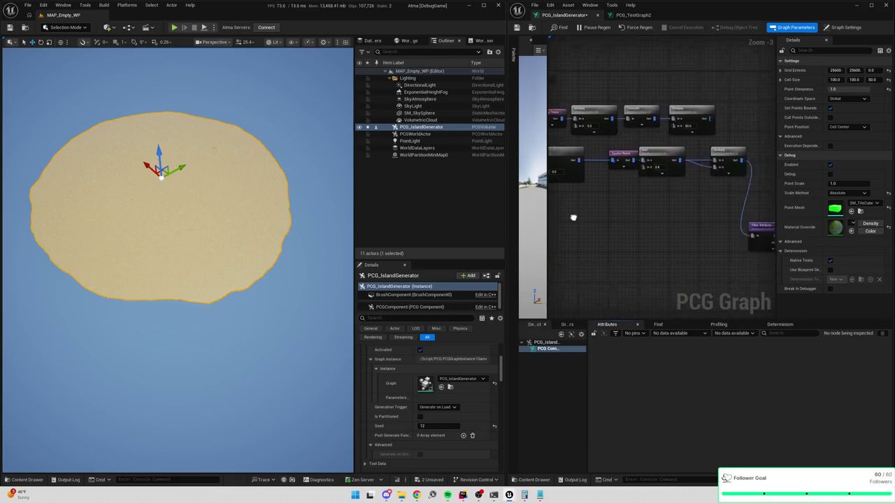
# Widen the PCG graph window and move the filter and Debug nodes up
pyautogui.moveTo(504, 178); pyautogui.dragTo(435, 174)
pyautogui.moveTo(696, 209); pyautogui.dragTo(745, 240)
pyautogui.moveTo(645, 220); pyautogui.dragTo(640, 188)
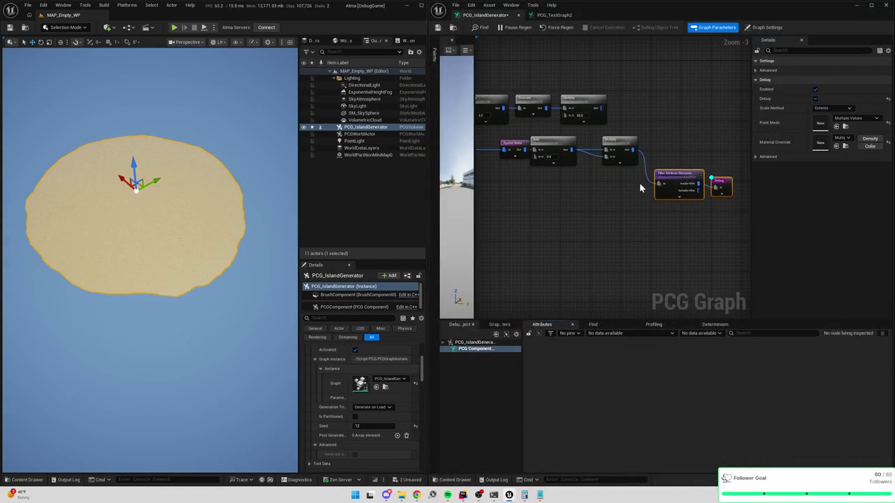
pyautogui.moveTo(502, 81)
pyautogui.mouseDown()
pyautogui.moveTo(750, 134)
pyautogui.moveTo(673, 140)
pyautogui.mouseUp()
pyautogui.click(701, 157)
pyautogui.moveTo(715, 159); pyautogui.dragTo(724, 155)
# Add a named reroute off the Filter Attribute Elements InsideFilter output
pyautogui.moveTo(654, 157); pyautogui.dragTo(671, 166)
pyautogui.write('attribute ')
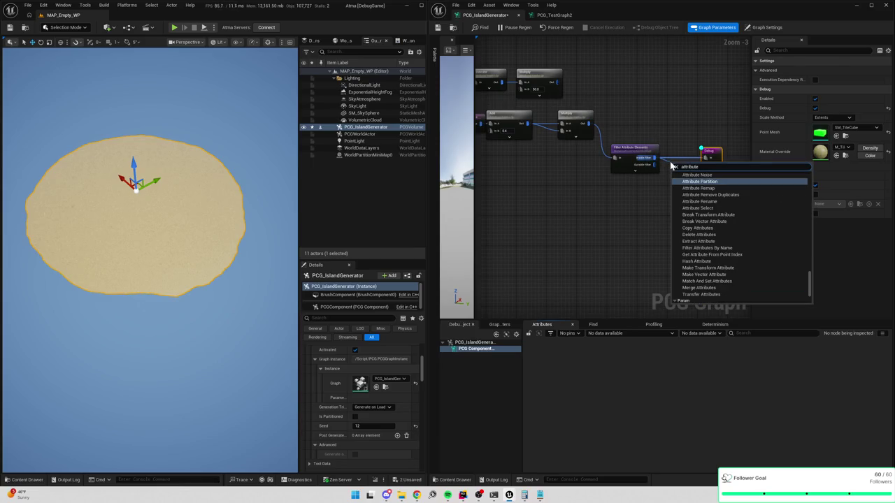
pyautogui.write('reroute n')
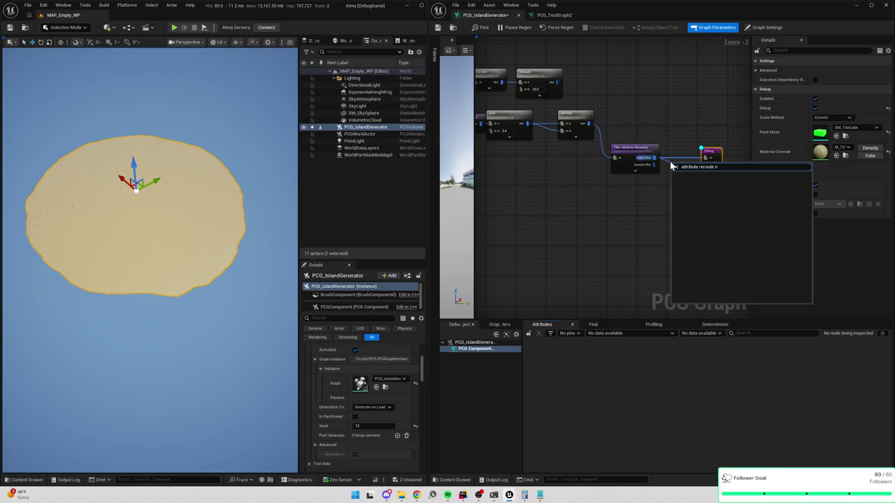
pyautogui.click(672, 166)
pyautogui.moveTo(655, 157); pyautogui.dragTo(673, 170)
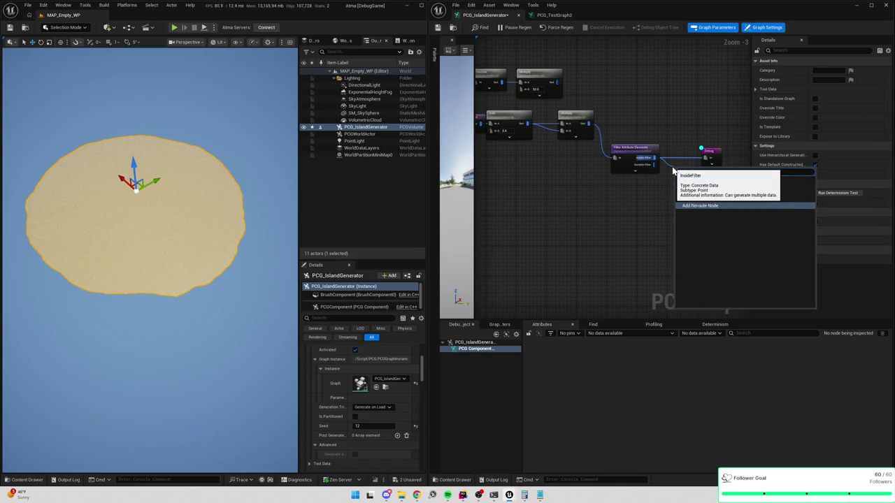
pyautogui.click(703, 195)
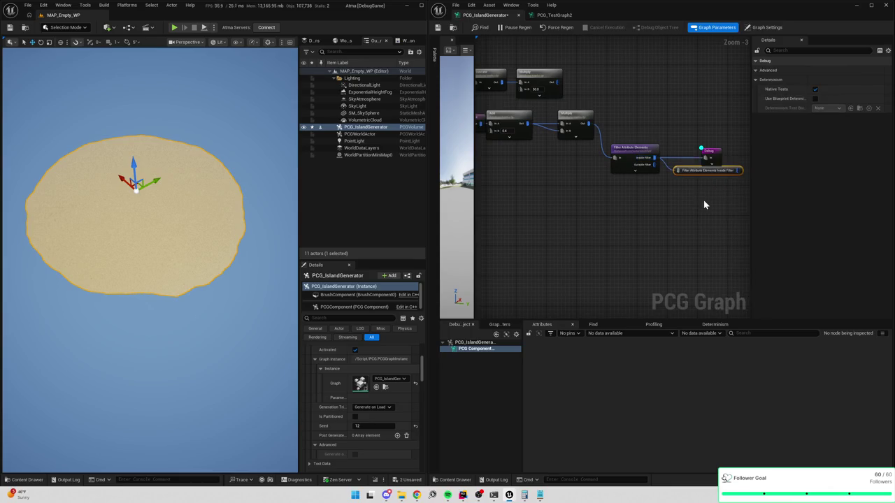
pyautogui.press('a')
pyautogui.write('Base Island Sphae')
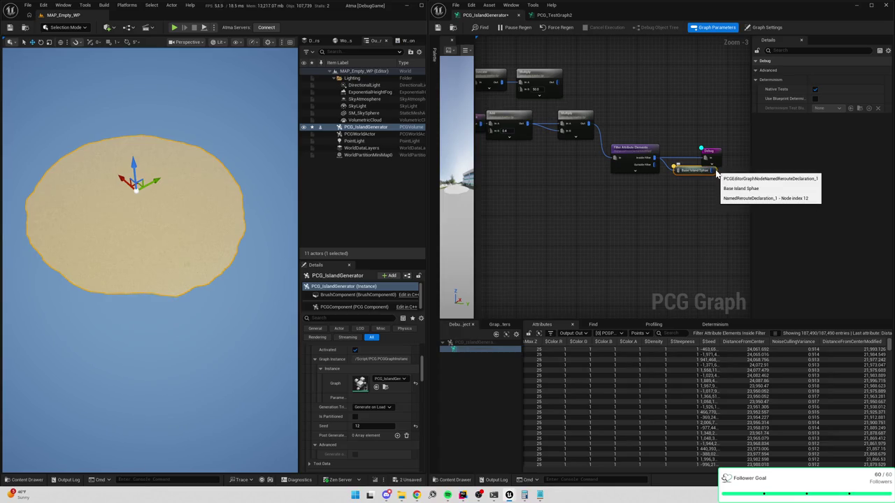
# Rename the reroute 'Base Island Shape' and move the Debug node below it
pyautogui.doubleClick(704, 170)
pyautogui.write('Base Island Shape')
pyautogui.press('Return')
pyautogui.moveTo(683, 174)
pyautogui.mouseDown()
pyautogui.moveTo(672, 163)
pyautogui.moveTo(677, 234)
pyautogui.mouseUp()
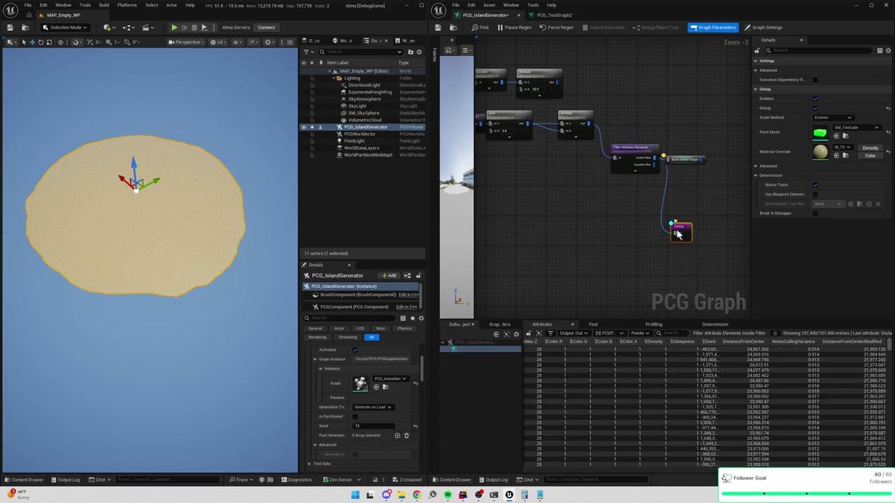
# Move the row of four math nodes lower and the orange parameter node left
pyautogui.scroll(-4, 606, 186)
pyautogui.scroll(3, 532, 108)
pyautogui.moveTo(545, 112)
pyautogui.mouseDown()
pyautogui.moveTo(665, 123)
pyautogui.moveTo(685, 261)
pyautogui.mouseUp()
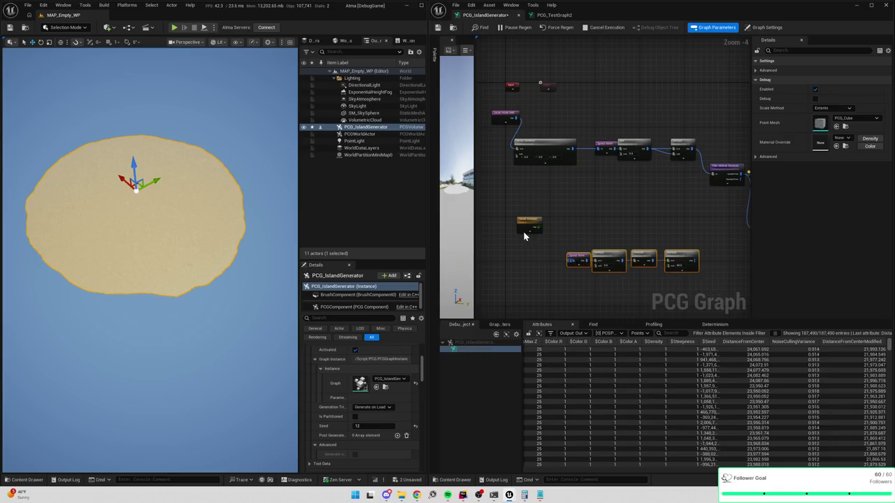
pyautogui.moveTo(526, 225); pyautogui.dragTo(485, 237)
pyautogui.scroll(-2, 500, 218)
pyautogui.moveTo(505, 171); pyautogui.dragTo(656, 204)
pyautogui.moveTo(560, 183); pyautogui.dragTo(569, 170)
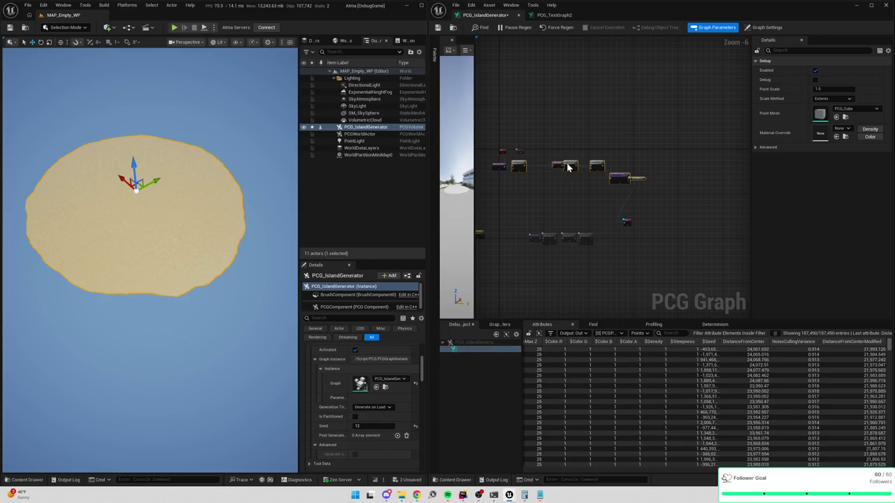
pyautogui.scroll(3, 615, 182)
pyautogui.moveTo(608, 199); pyautogui.dragTo(596, 165)
pyautogui.scroll(-2, 664, 180)
pyautogui.scroll(1, 664, 180)
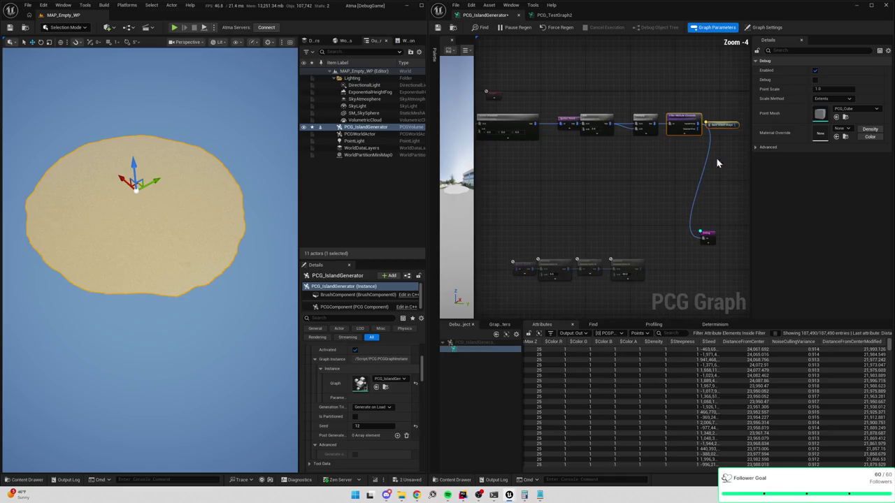
# Disconnect Debug from the reroute and place a Base Island Shape node beside the math row
pyautogui.keyDown('alt'); pyautogui.click(701, 233); pyautogui.keyUp('alt')
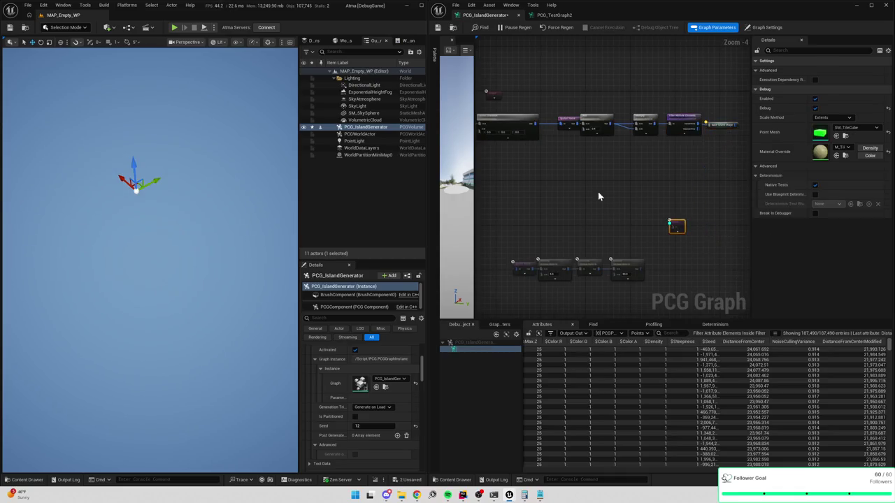
pyautogui.rightClick(641, 186)
pyautogui.write('base')
pyautogui.press('Return')
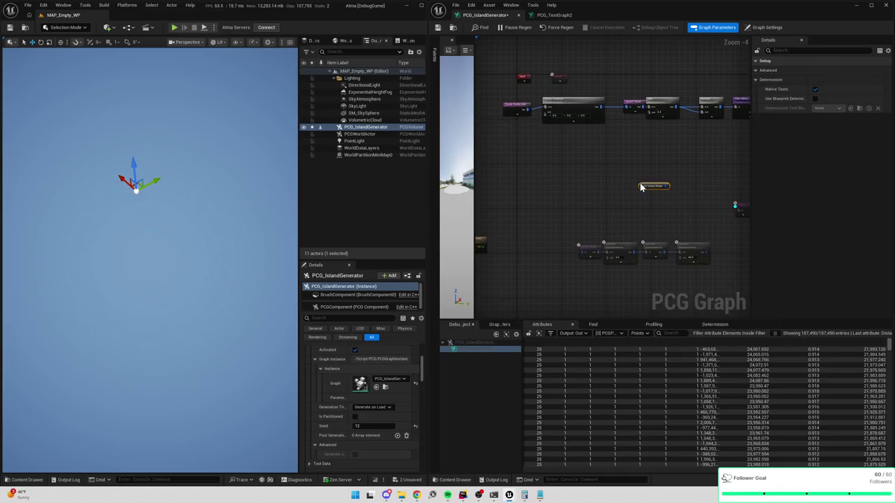
pyautogui.moveTo(625, 200)
pyautogui.mouseDown()
pyautogui.moveTo(663, 221)
pyautogui.moveTo(690, 220)
pyautogui.mouseUp()
pyautogui.hotkey('ctrl', 'z')
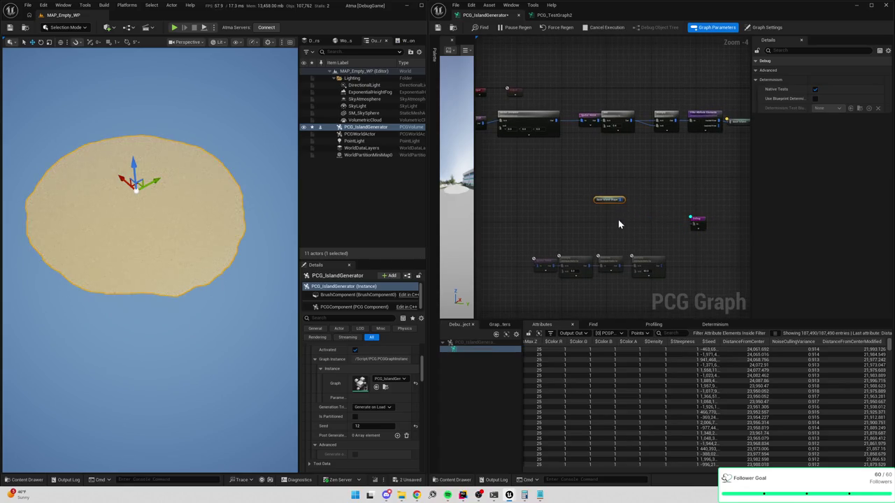
pyautogui.moveTo(639, 180); pyautogui.dragTo(539, 194)
pyautogui.moveTo(576, 217)
pyautogui.mouseDown()
pyautogui.moveTo(678, 262)
pyautogui.moveTo(620, 191)
pyautogui.mouseUp()
pyautogui.scroll(2, 569, 180)
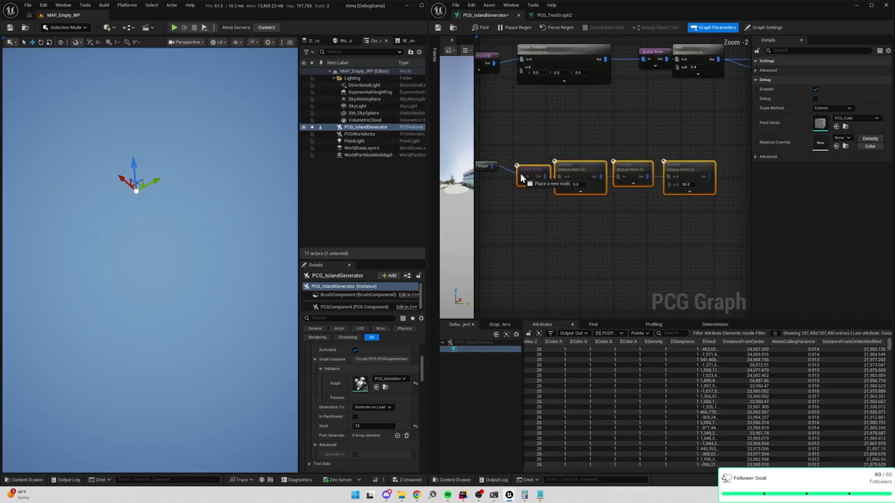
# Wire the last Multiply node (×50 into $Position.Z) into Debug and view the island's raised relief
pyautogui.hscroll(4, 602, 164)
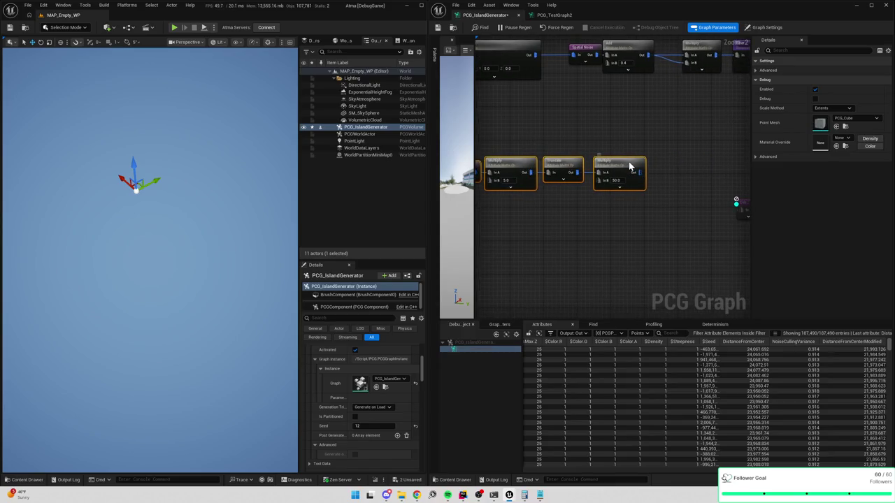
pyautogui.click(631, 164)
pyautogui.moveTo(160, 223)
pyautogui.mouseDown()
pyautogui.moveTo(160, 203)
pyautogui.moveTo(160, 213)
pyautogui.mouseUp()
pyautogui.scroll(-1, 652, 260)
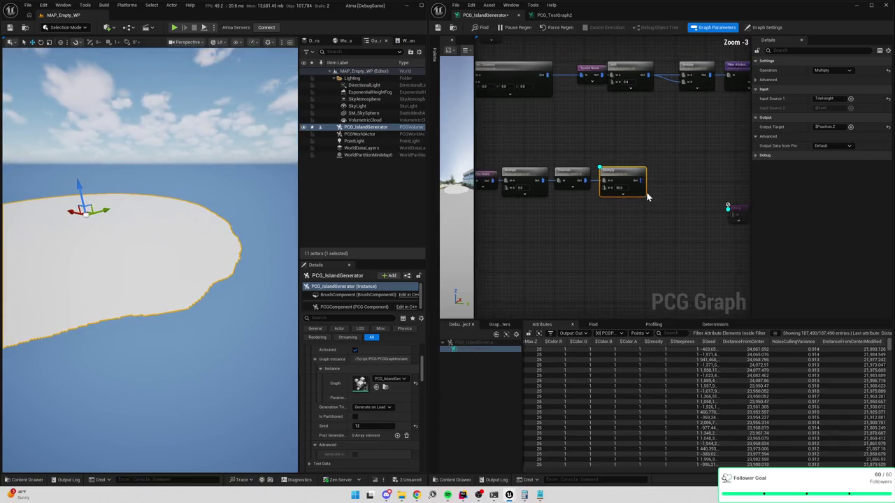
pyautogui.moveTo(636, 180)
pyautogui.mouseDown()
pyautogui.moveTo(739, 210)
pyautogui.moveTo(746, 226)
pyautogui.moveTo(728, 208)
pyautogui.mouseUp()
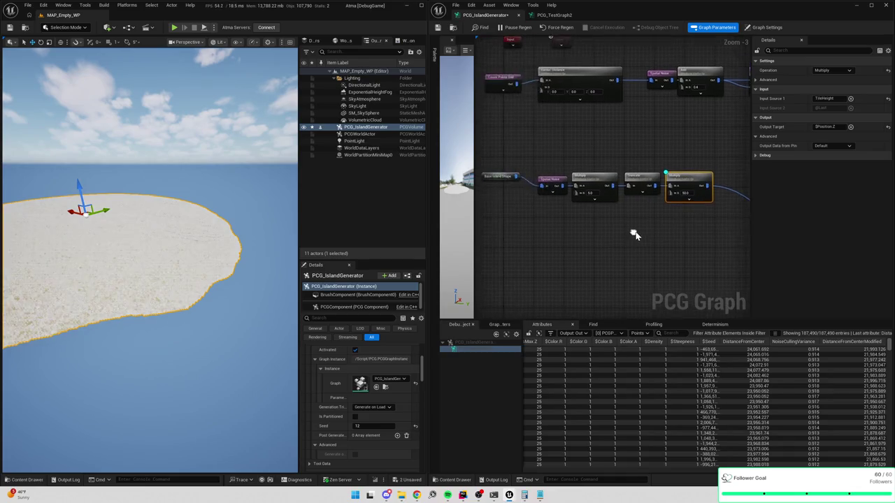
pyautogui.click(722, 92)
pyautogui.scroll(3, 723, 176)
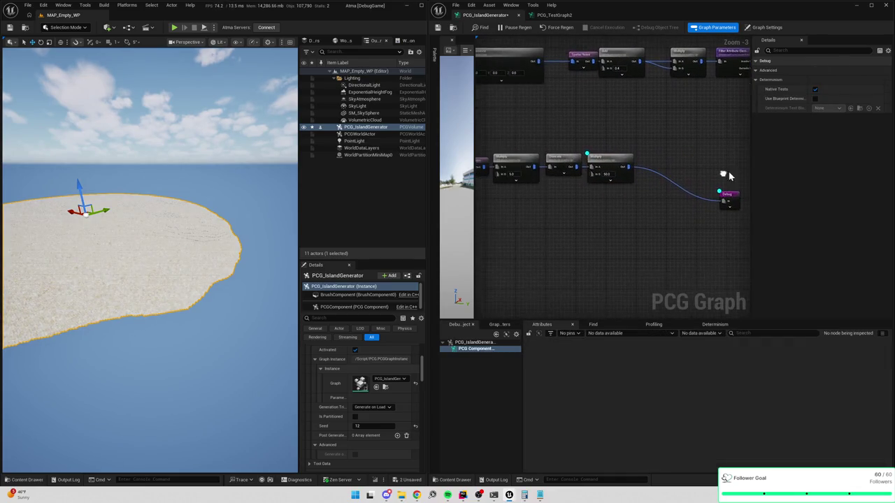
pyautogui.click(621, 165)
pyautogui.moveTo(218, 216)
pyautogui.mouseDown()
pyautogui.moveTo(324, 217)
pyautogui.moveTo(415, 202)
pyautogui.mouseUp()
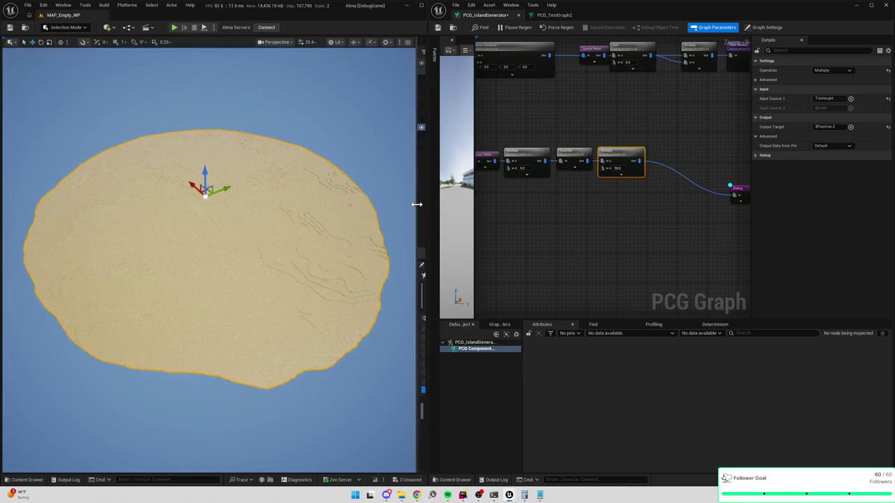
pyautogui.moveTo(210, 210)
pyautogui.mouseDown()
pyautogui.moveTo(209, 245)
pyautogui.moveTo(210, 213)
pyautogui.moveTo(269, 213)
pyautogui.mouseUp()
# Add a named reroute declaration from the final Multiply node's output
pyautogui.moveTo(606, 221); pyautogui.dragTo(591, 220)
pyautogui.moveTo(637, 160); pyautogui.dragTo(656, 156)
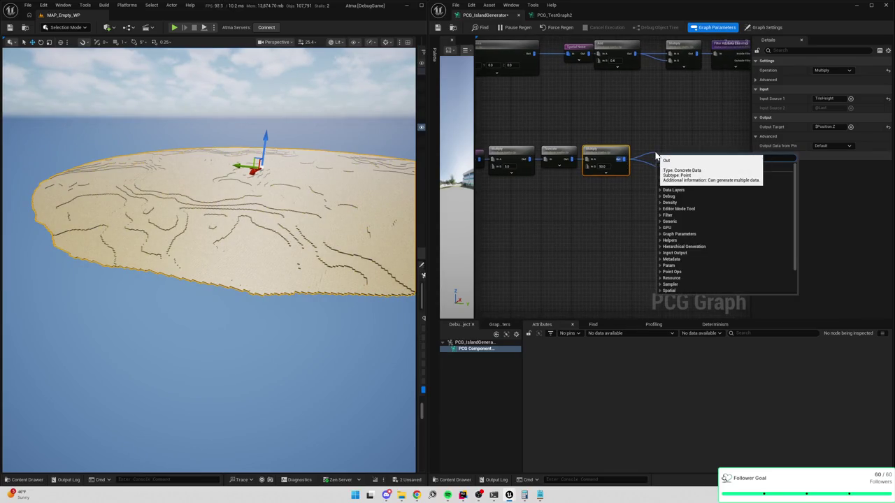
pyautogui.write('reroute no')
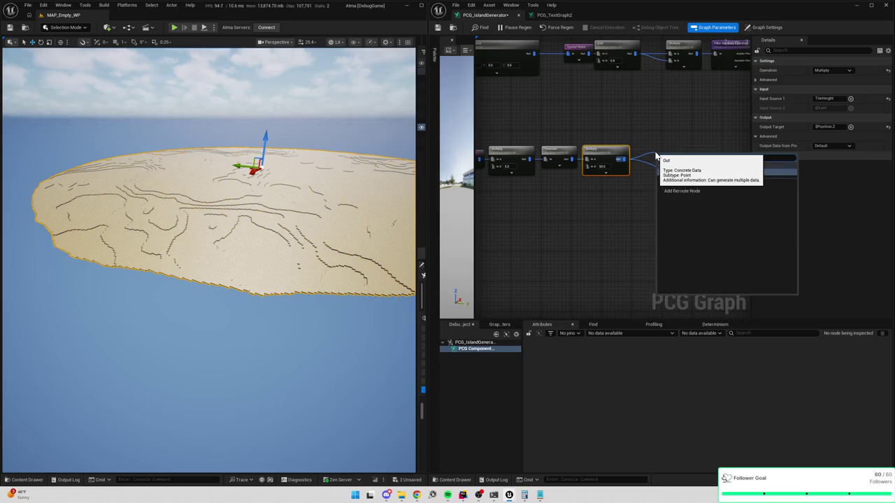
pyautogui.click(689, 165)
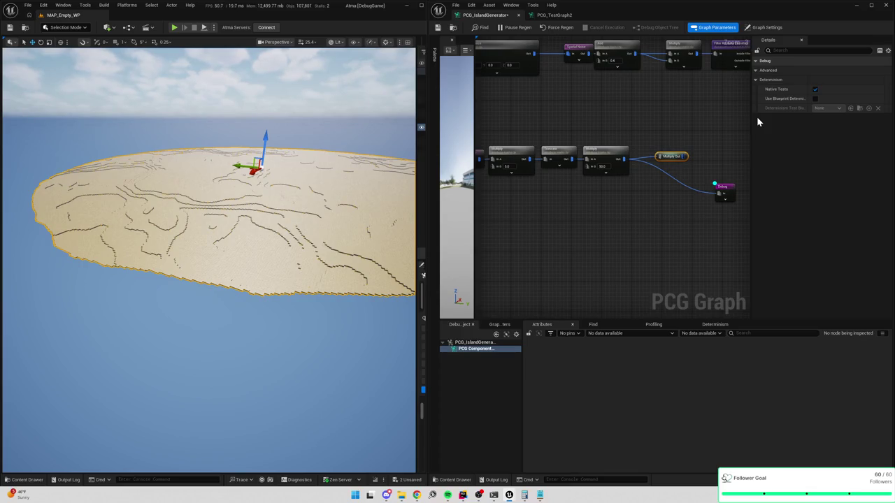
# Pan the graph and delete a stray reroute point on the Multiply-to-Debug wire
pyautogui.doubleClick(674, 156)
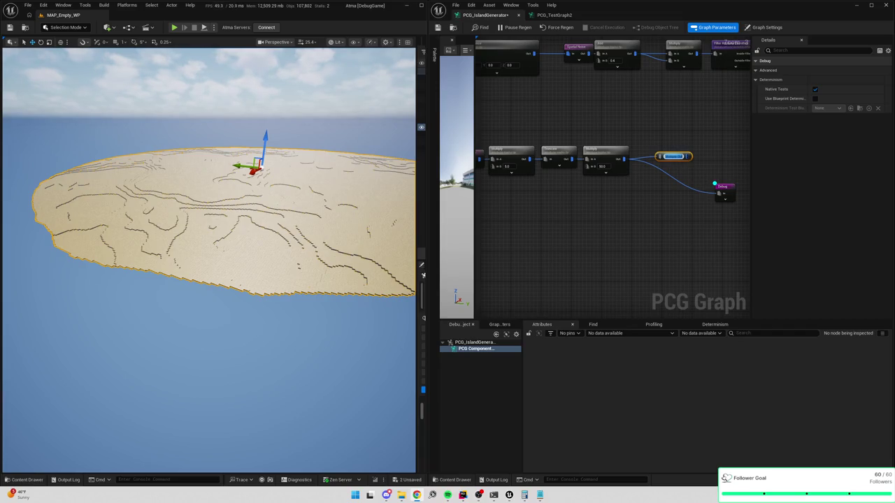
pyautogui.moveTo(626, 242)
pyautogui.mouseDown()
pyautogui.moveTo(653, 226)
pyautogui.moveTo(648, 206)
pyautogui.moveTo(704, 214)
pyautogui.moveTo(545, 197)
pyautogui.mouseUp()
pyautogui.click(510, 151)
pyautogui.click(657, 176)
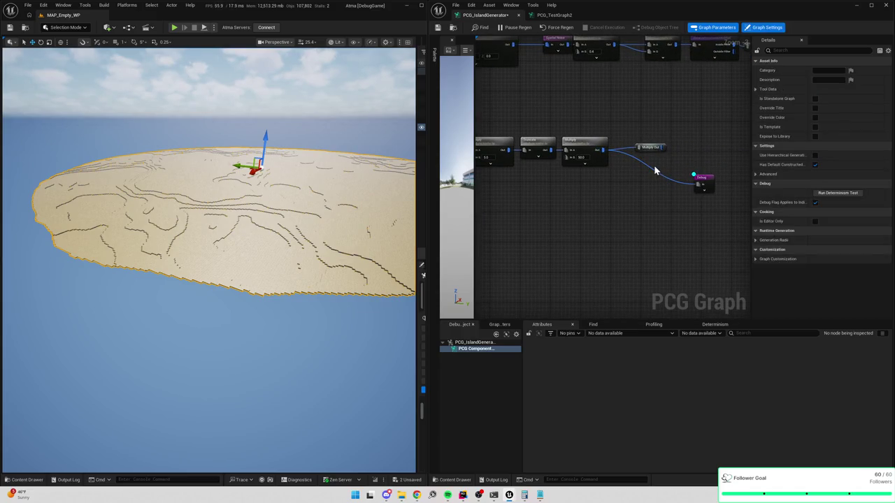
pyautogui.doubleClick(652, 172)
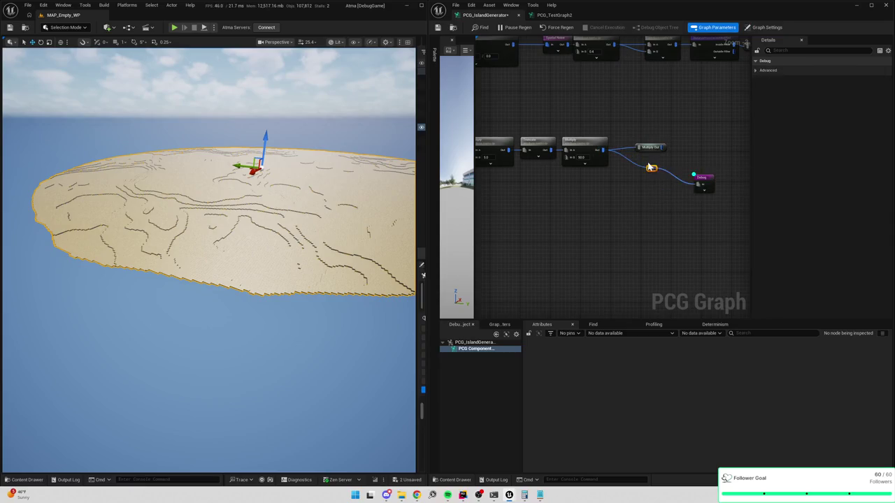
pyautogui.press('Delete')
# Name the Multiply reroute 'Base Island Points' and move Debug beside it
pyautogui.click(646, 148)
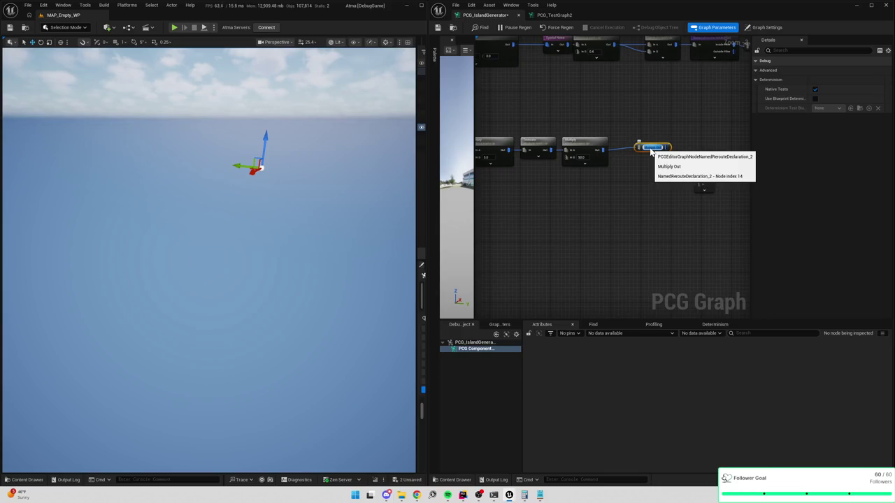
pyautogui.write('Base Island')
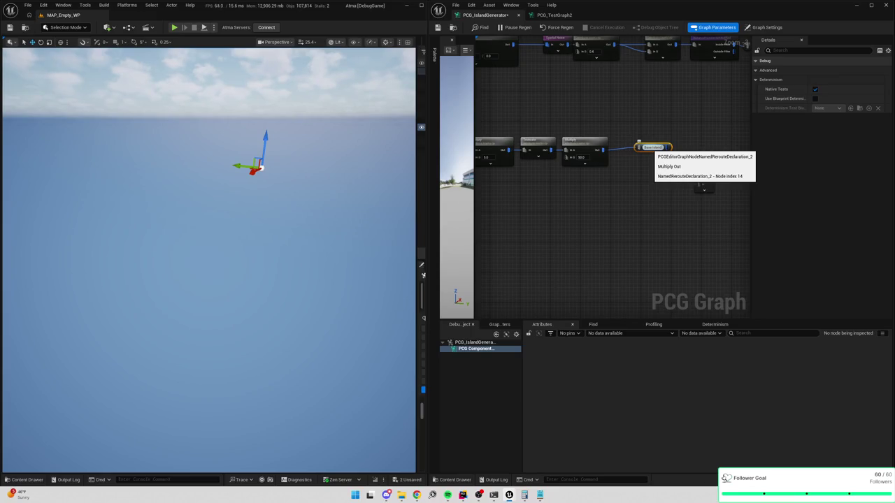
pyautogui.write(' Points')
pyautogui.press('Return')
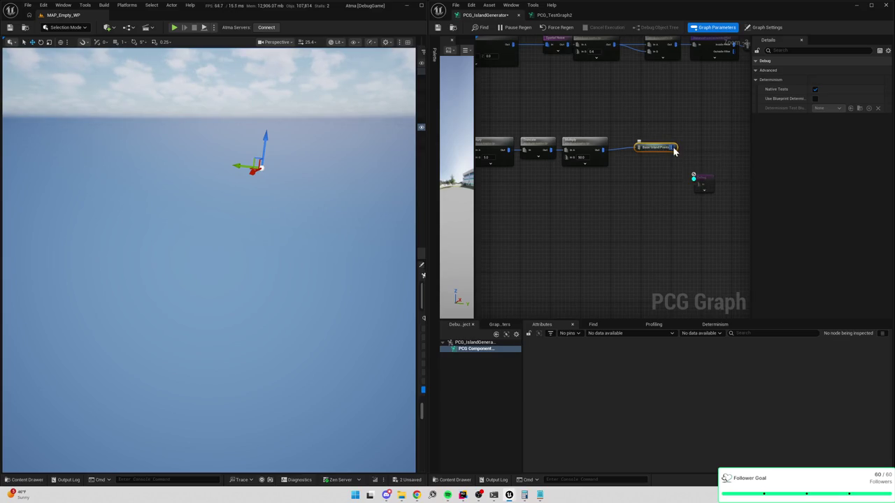
pyautogui.moveTo(702, 187); pyautogui.dragTo(704, 142)
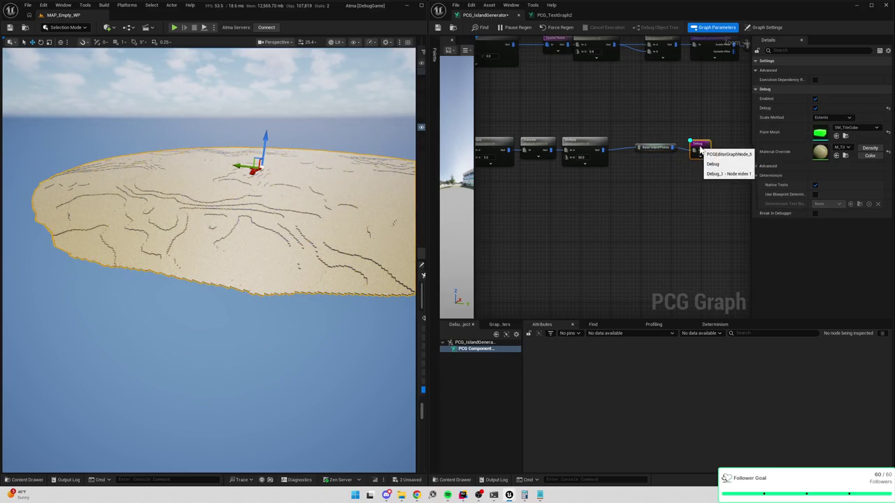
# Add a Base Island Points usage node and wire it into the Debug node's input
pyautogui.moveTo(704, 204); pyautogui.dragTo(645, 208)
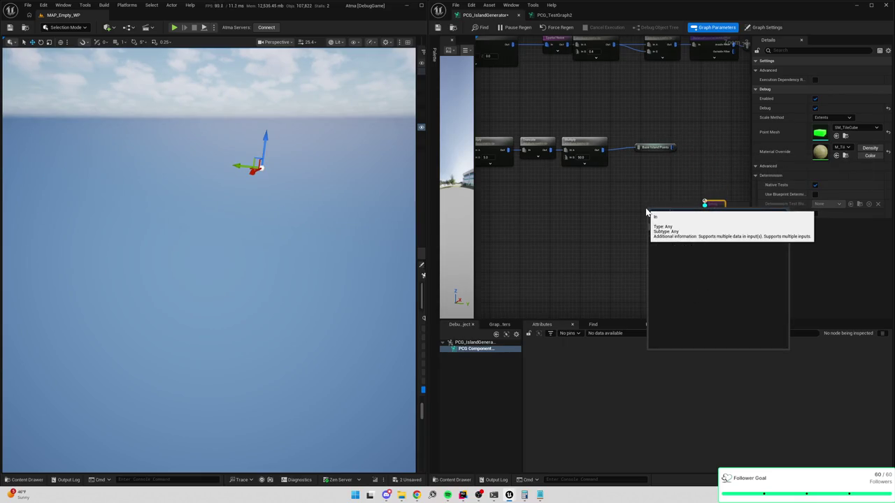
pyautogui.write('base isl')
pyautogui.click(689, 226)
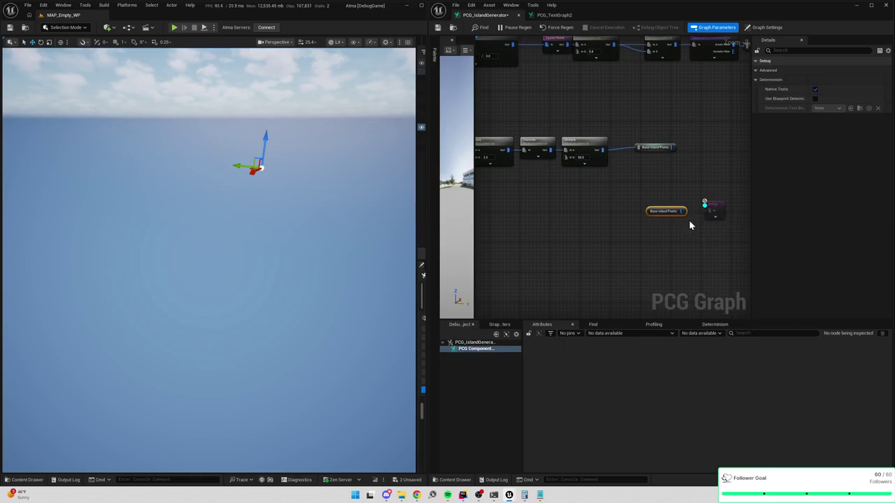
pyautogui.moveTo(680, 215); pyautogui.dragTo(708, 212)
pyautogui.click(668, 148)
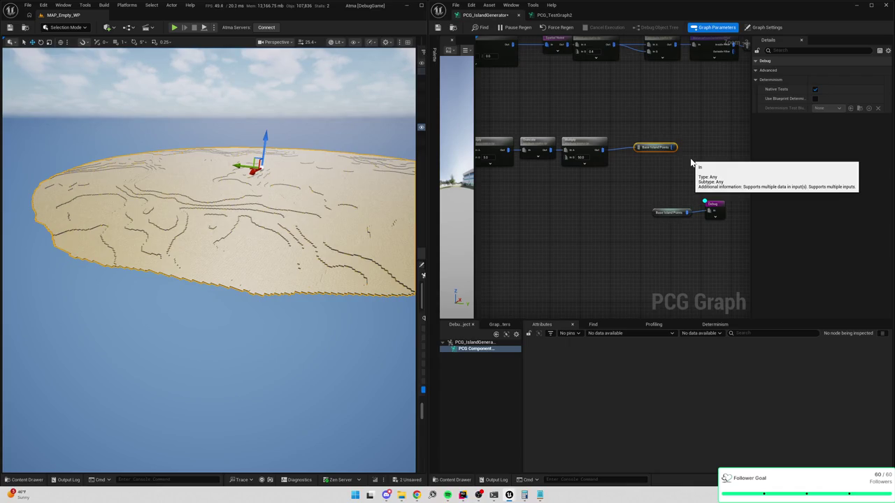
# Widen the graph area and pan to see more of the nodes
pyautogui.moveTo(506, 161); pyautogui.dragTo(598, 207)
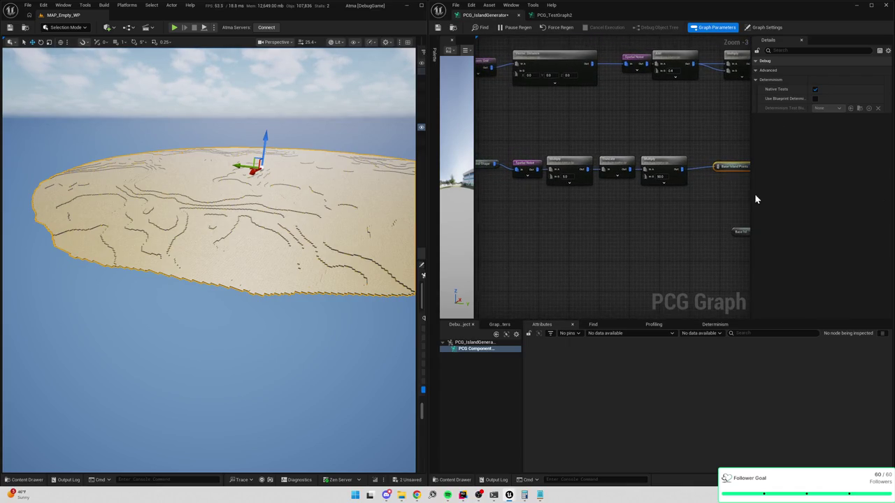
pyautogui.moveTo(750, 195); pyautogui.dragTo(783, 195)
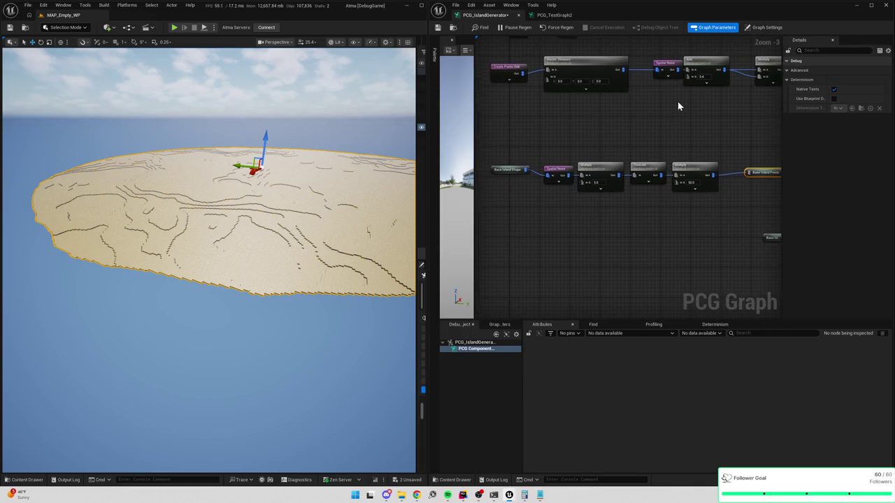
pyautogui.moveTo(678, 101); pyautogui.dragTo(598, 109)
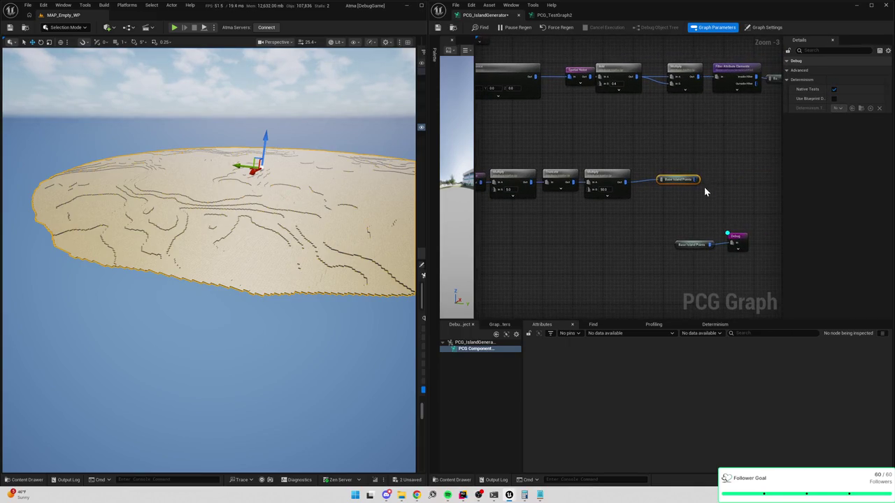
pyautogui.moveTo(468, 165); pyautogui.dragTo(553, 166)
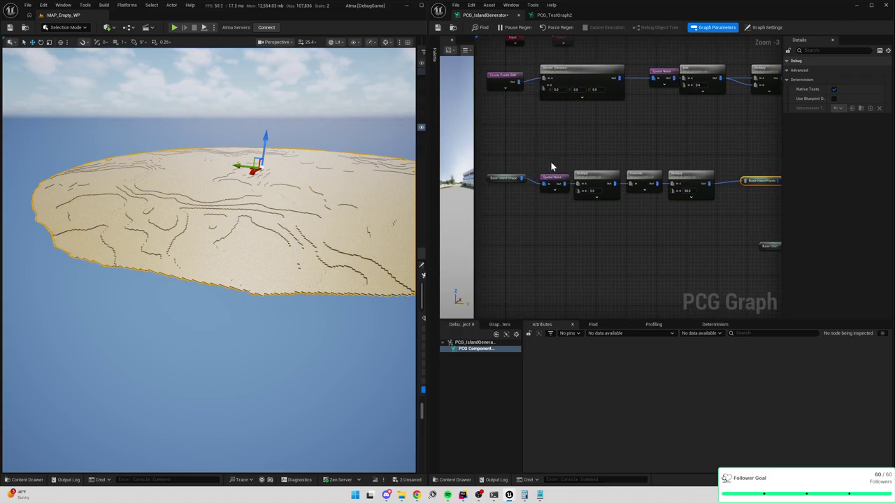
pyautogui.moveTo(613, 187)
pyautogui.mouseDown()
pyautogui.moveTo(639, 195)
pyautogui.moveTo(629, 224)
pyautogui.moveTo(623, 219)
pyautogui.mouseUp()
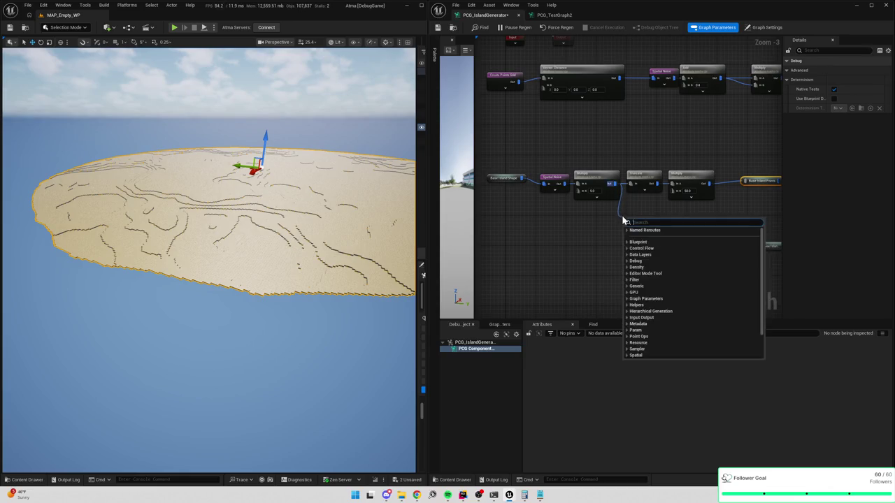
pyautogui.press('Escape')
pyautogui.click(651, 106)
pyautogui.moveTo(615, 169); pyautogui.dragTo(631, 205)
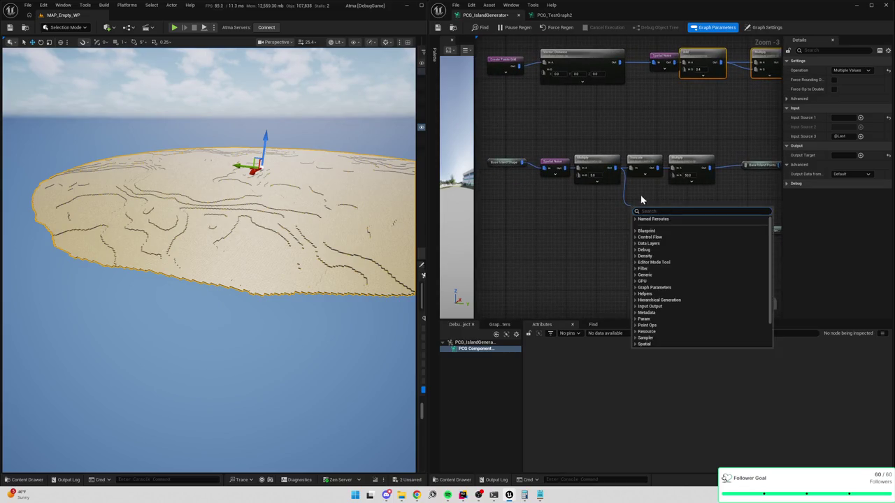
pyautogui.press('Escape')
pyautogui.moveTo(559, 143)
pyautogui.mouseDown()
pyautogui.moveTo(582, 231)
pyautogui.moveTo(577, 221)
pyautogui.mouseUp()
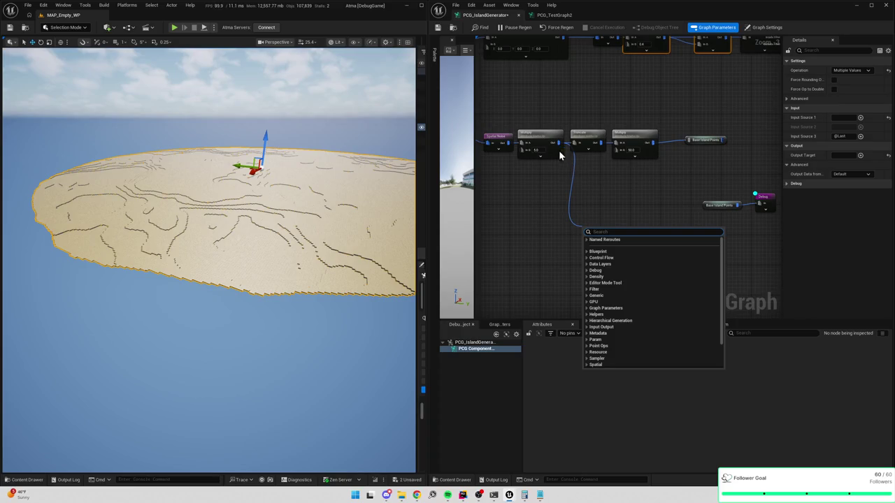
pyautogui.click(554, 191)
pyautogui.moveTo(558, 142); pyautogui.dragTo(585, 209)
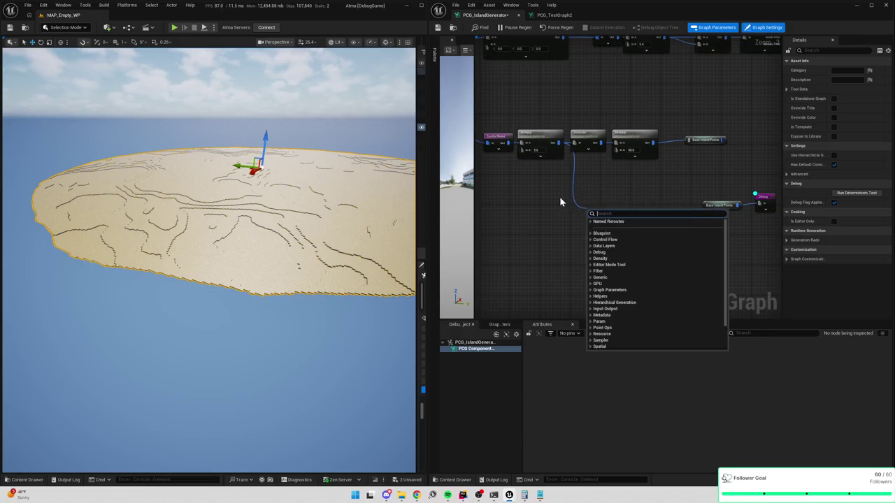
pyautogui.click(562, 196)
pyautogui.moveTo(558, 143)
pyautogui.mouseDown()
pyautogui.moveTo(622, 222)
pyautogui.moveTo(614, 198)
pyautogui.mouseUp()
pyautogui.click(635, 209)
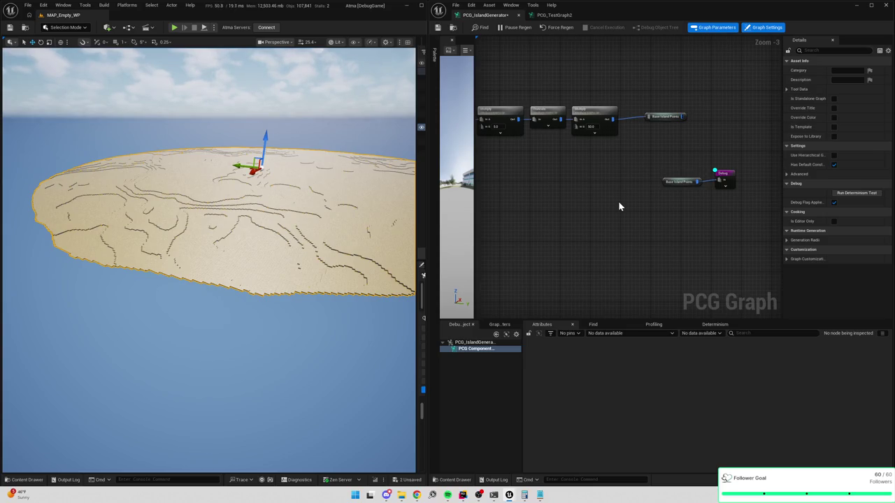
pyautogui.press('Home')
pyautogui.click(706, 109)
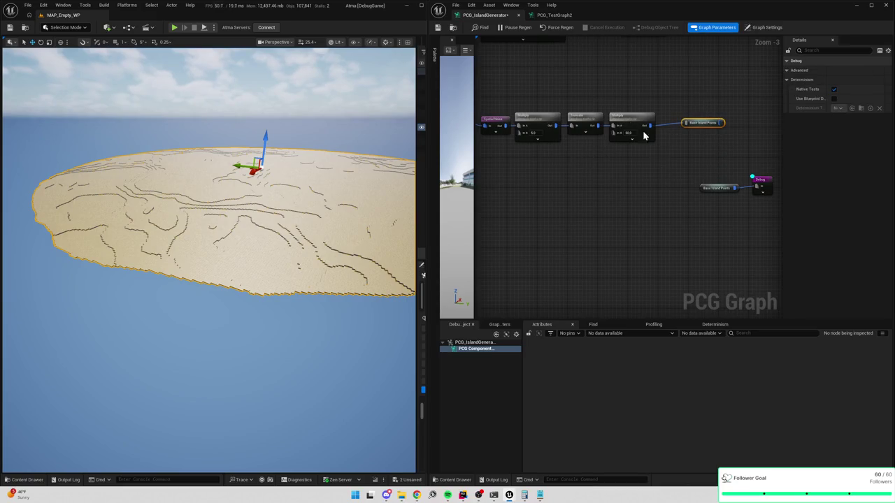
pyautogui.moveTo(598, 136); pyautogui.dragTo(655, 145)
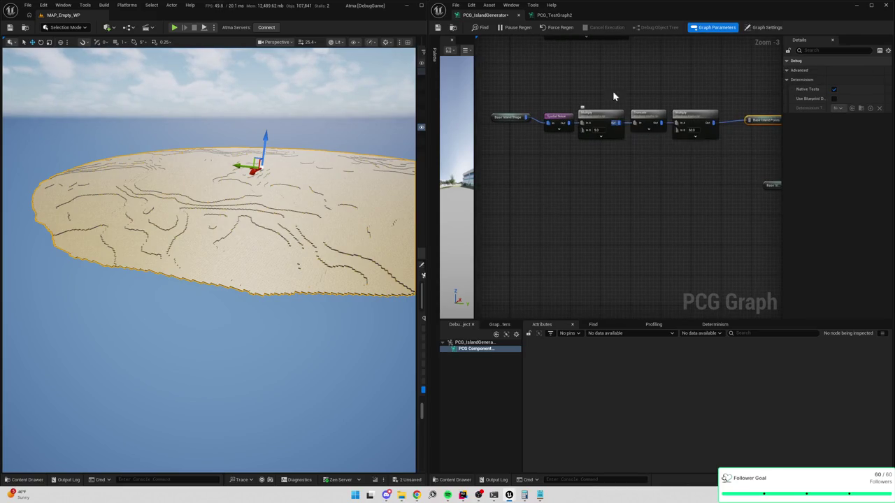
pyautogui.moveTo(616, 110); pyautogui.dragTo(606, 152)
pyautogui.moveTo(706, 136); pyautogui.dragTo(648, 96)
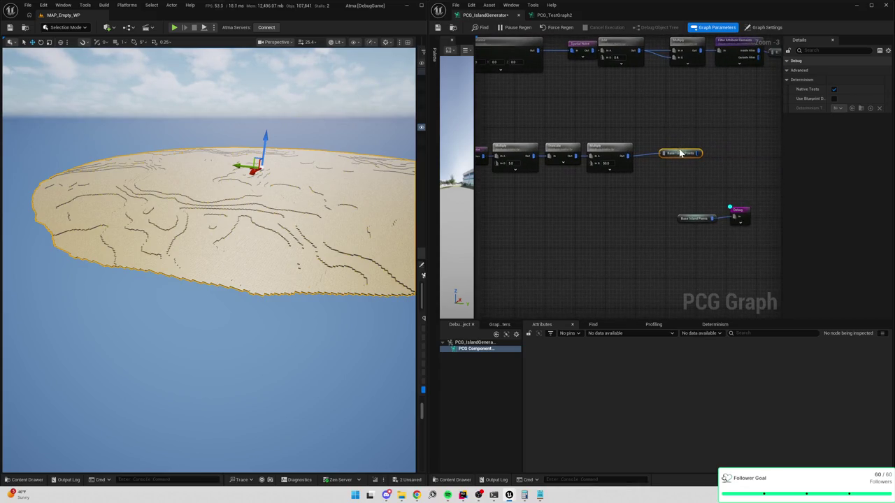
pyautogui.moveTo(539, 161)
pyautogui.mouseDown()
pyautogui.moveTo(599, 228)
pyautogui.moveTo(607, 213)
pyautogui.mouseUp()
pyautogui.click(576, 210)
pyautogui.press('w')
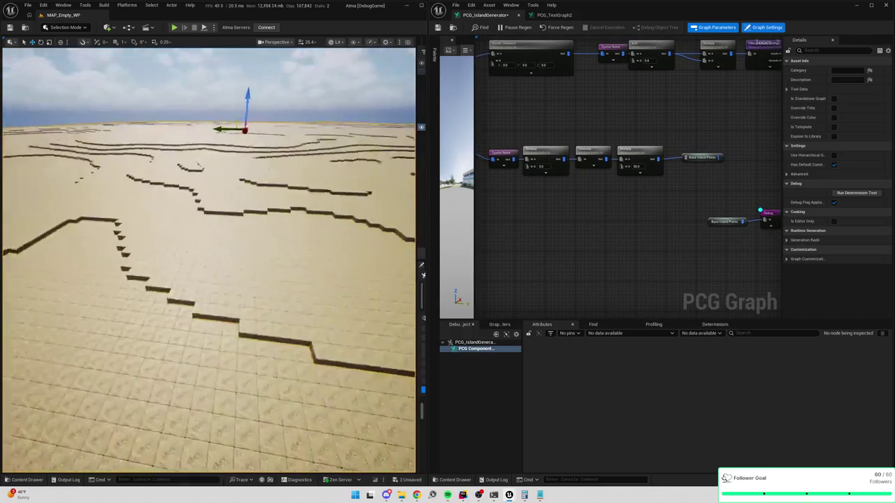
pyautogui.press('s')
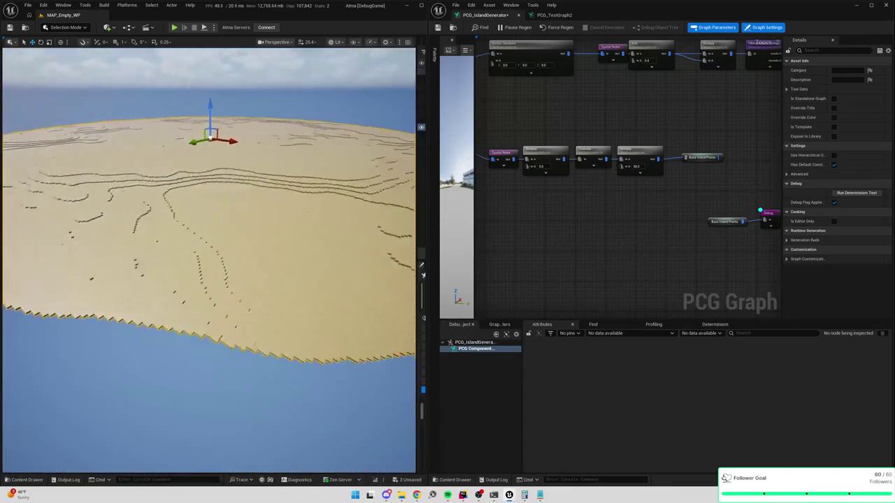
pyautogui.press('s')
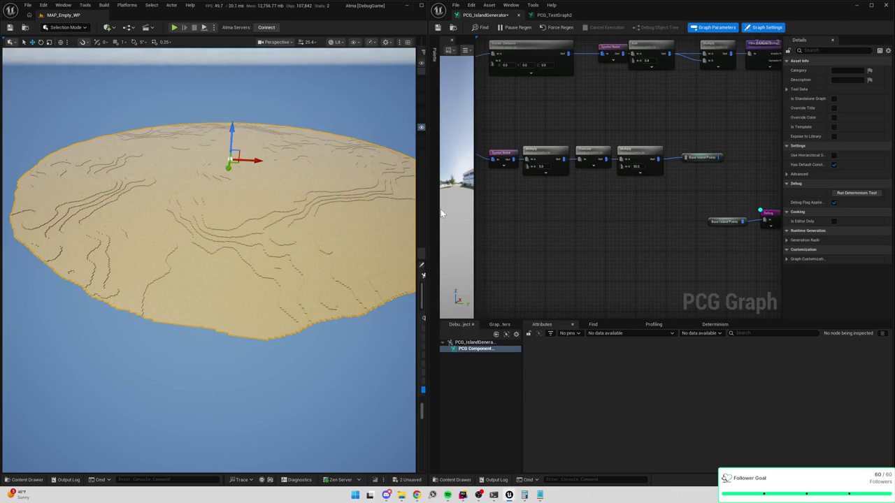
pyautogui.scroll(4, 643, 133)
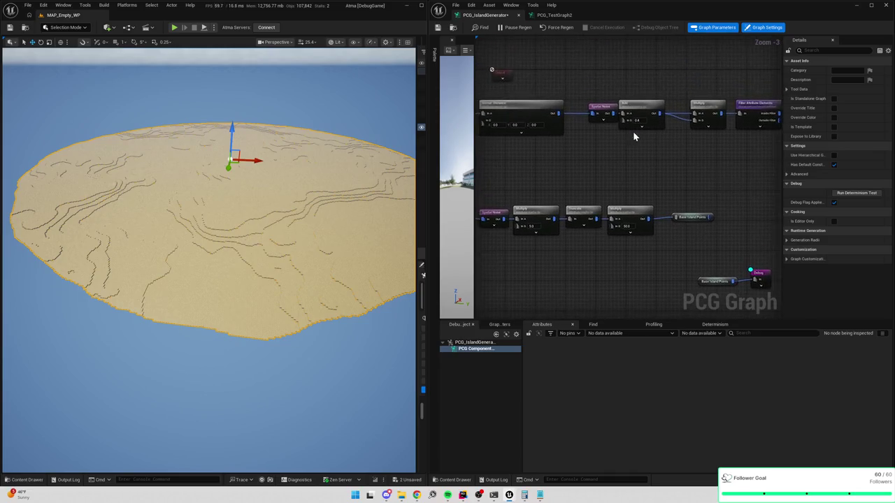
pyautogui.press('w')
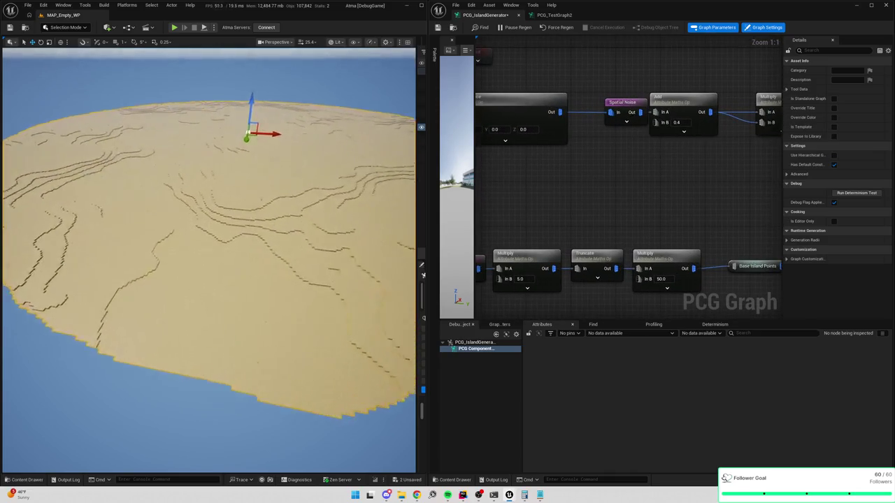
pyautogui.press('s')
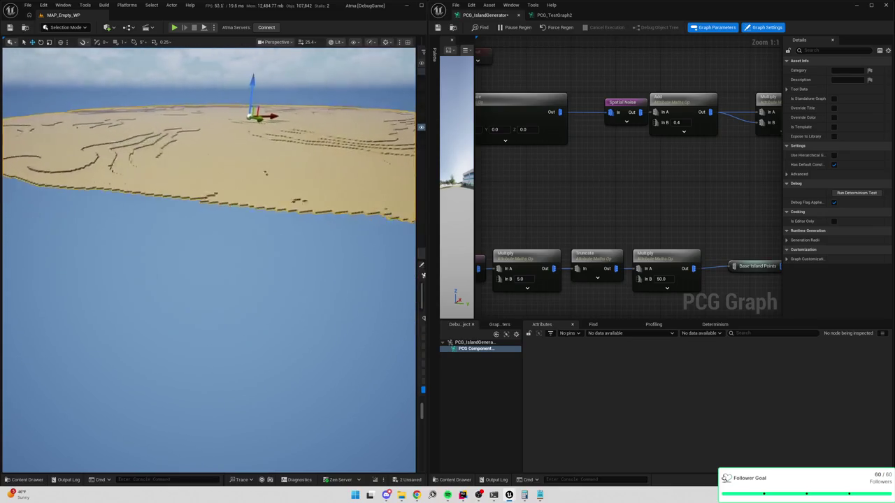
pyautogui.press('e')
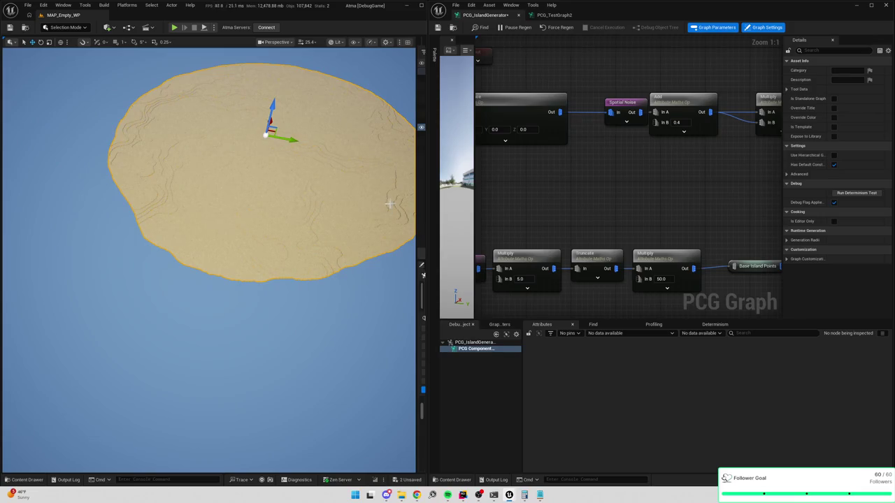
pyautogui.press('d')
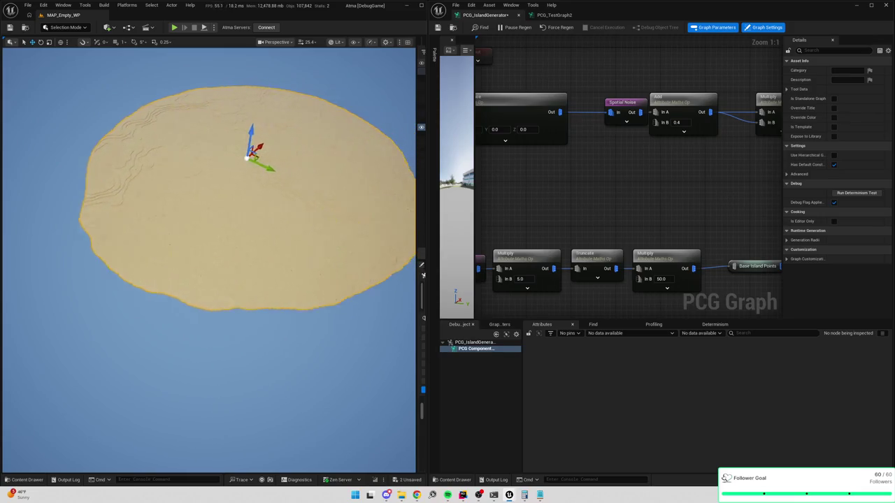
pyautogui.press('q')
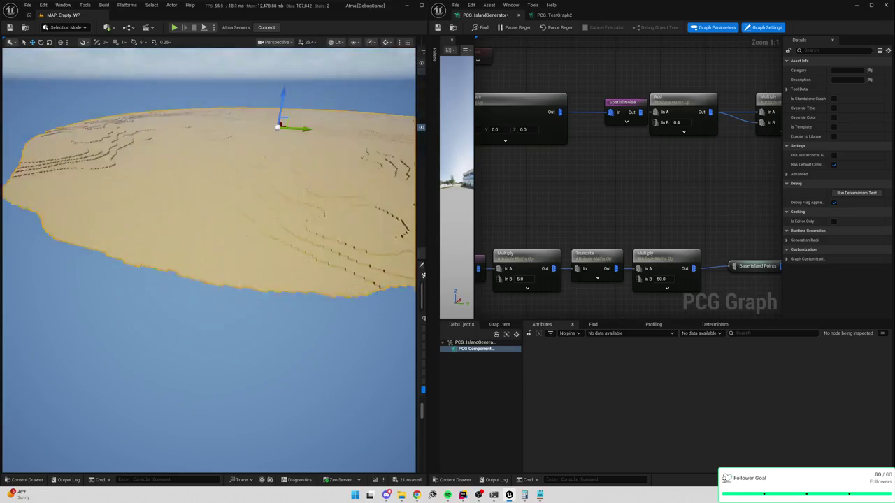
pyautogui.press('q')
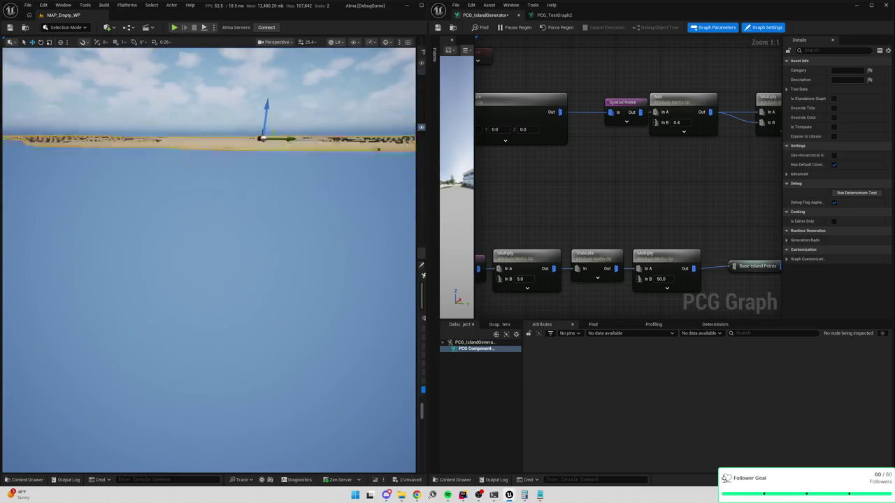
pyautogui.press('q')
pyautogui.press('e')
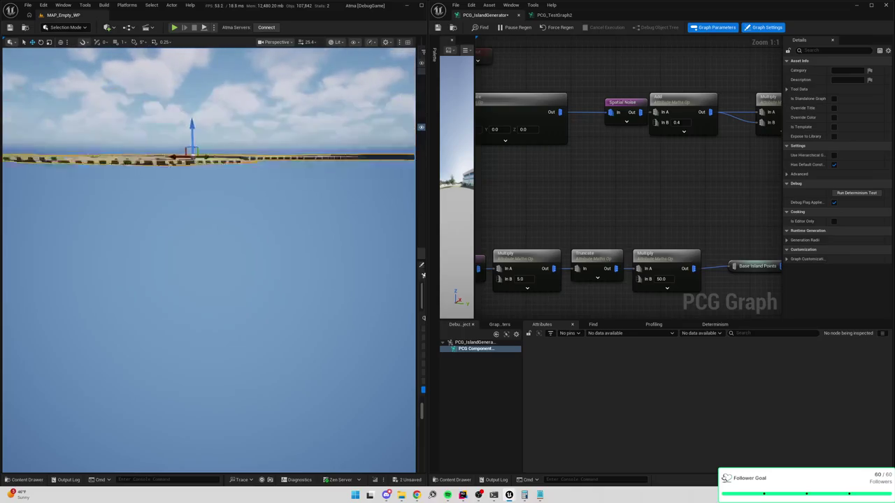
pyautogui.press('e')
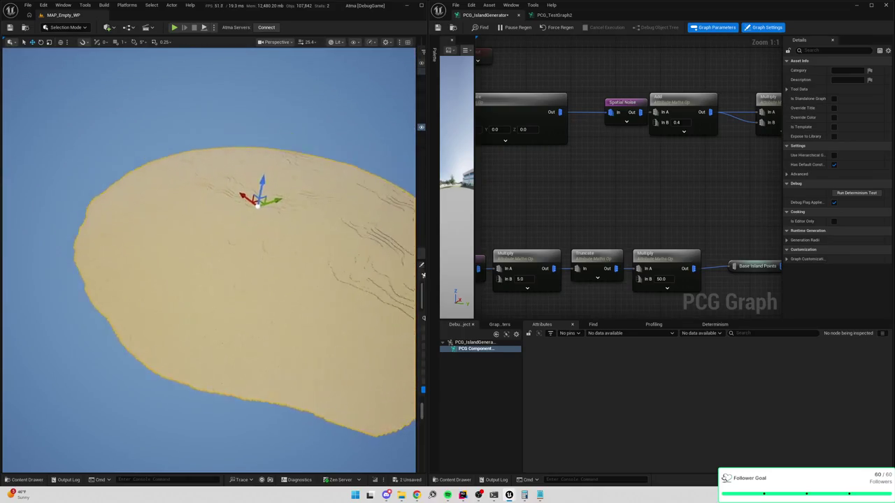
pyautogui.press('q')
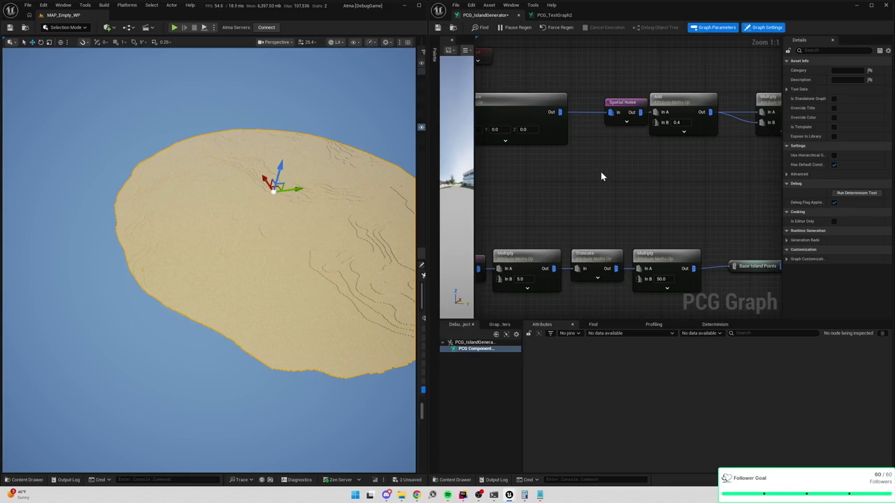
# Delete the leftover Create Constant node and save the PCG_IslandGenerator graph
pyautogui.moveTo(591, 138)
pyautogui.mouseDown()
pyautogui.moveTo(643, 163)
pyautogui.moveTo(591, 196)
pyautogui.mouseUp()
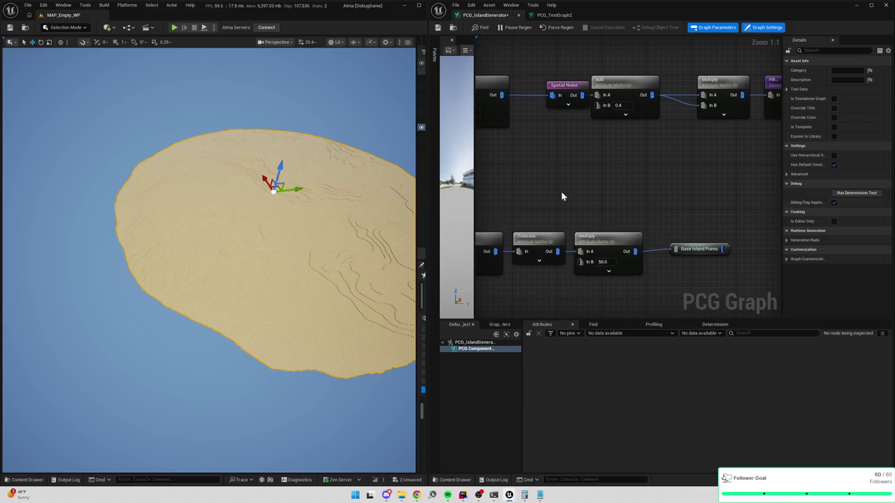
pyautogui.moveTo(474, 200); pyautogui.dragTo(465, 199)
pyautogui.scroll(-4, 674, 182)
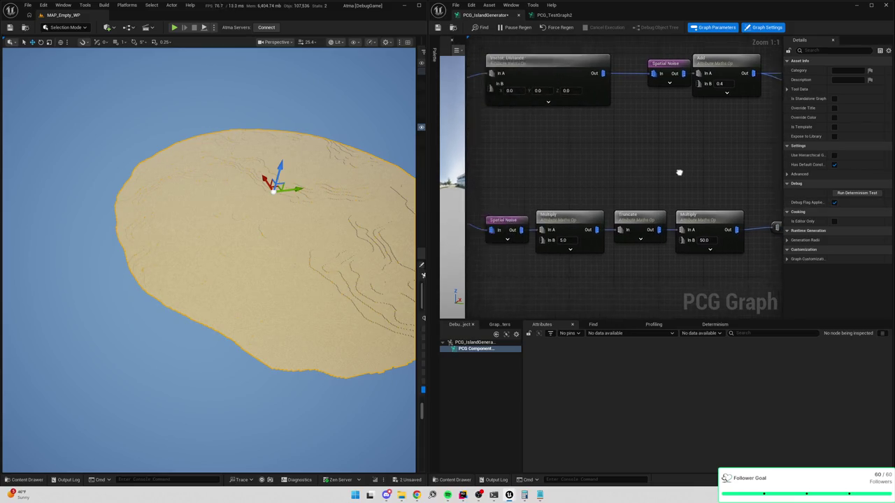
pyautogui.moveTo(674, 182); pyautogui.dragTo(751, 111)
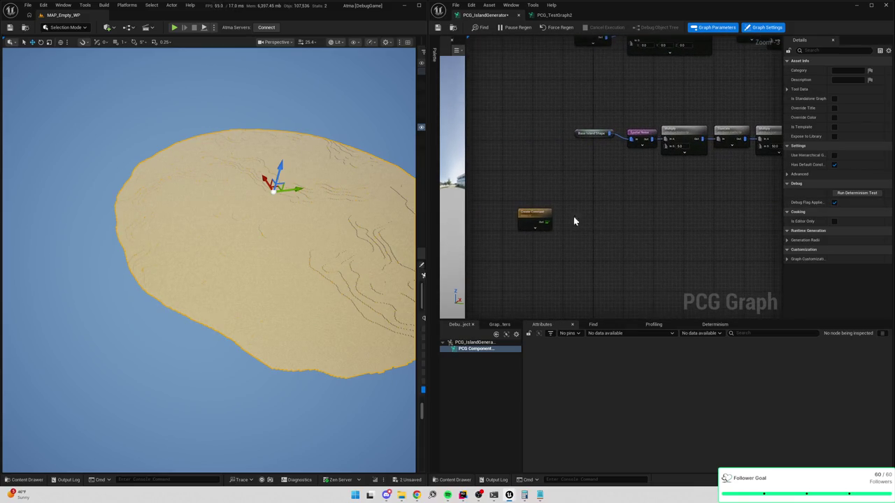
pyautogui.moveTo(524, 169); pyautogui.dragTo(490, 225)
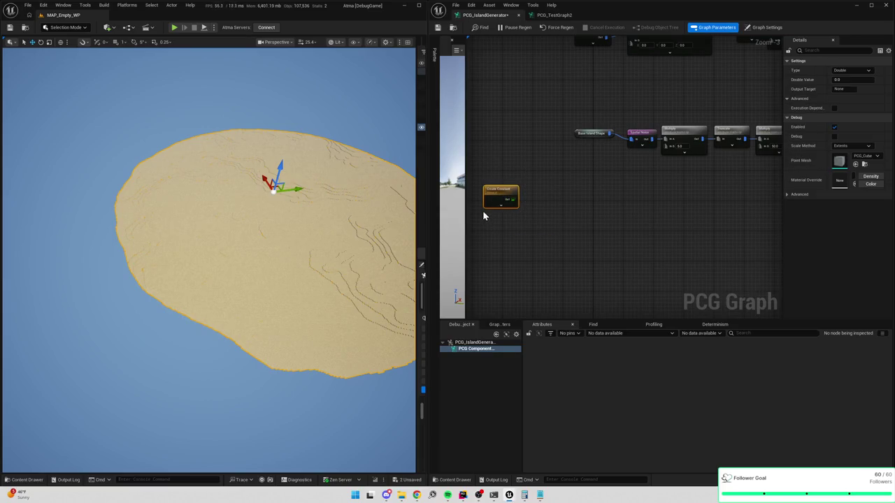
pyautogui.press('Delete')
pyautogui.hotkey('ctrl', 's')
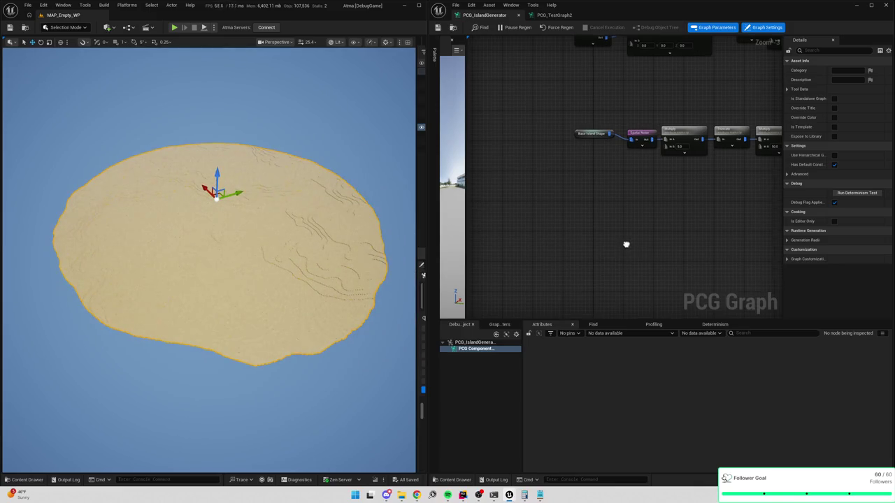
pyautogui.moveTo(633, 266); pyautogui.dragTo(768, 210)
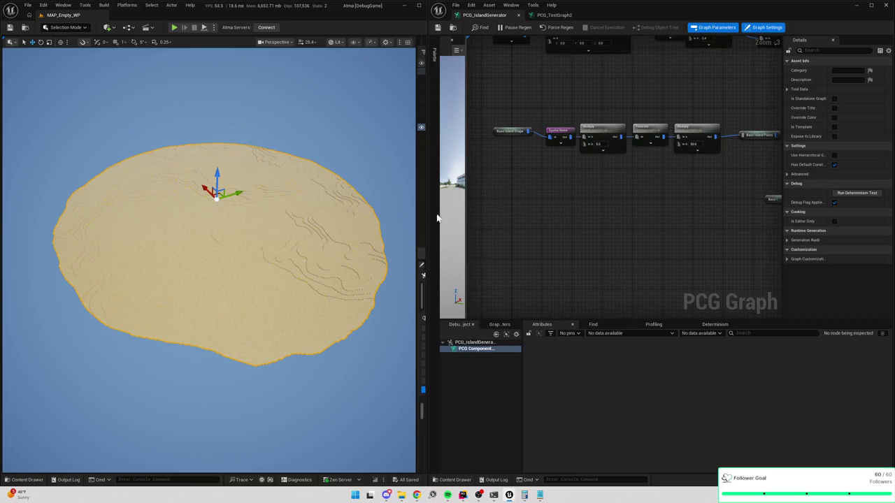
pyautogui.rightClick(518, 200)
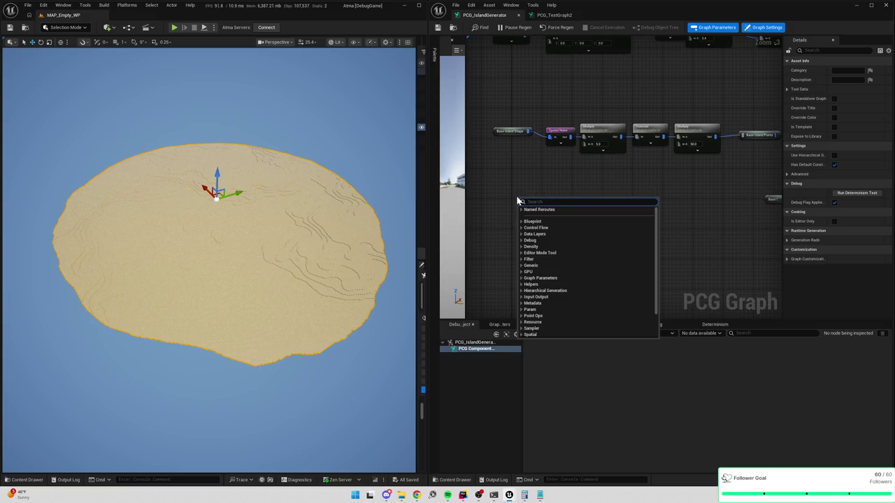
# Place a Base Island Points reroute usage node on the canvas
pyautogui.write('point')
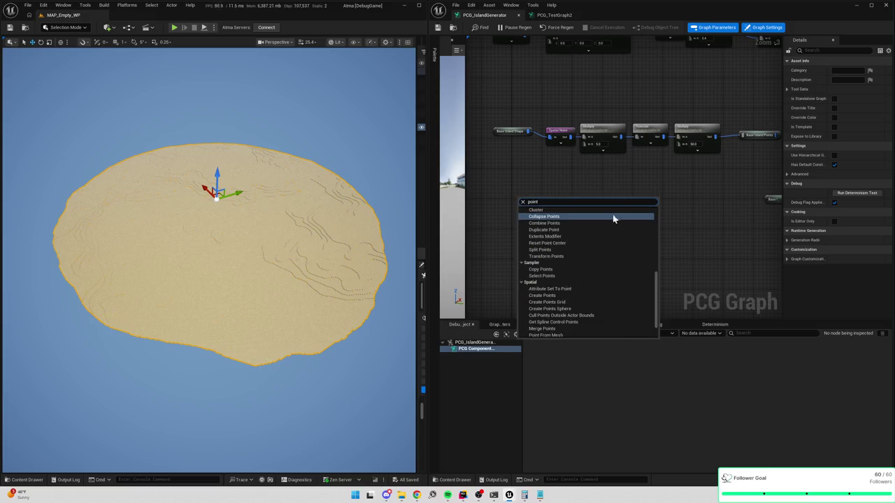
pyautogui.scroll(5, 574, 278)
pyautogui.click(547, 186)
pyautogui.rightClick(546, 197)
pyautogui.scroll(-5, 546, 200)
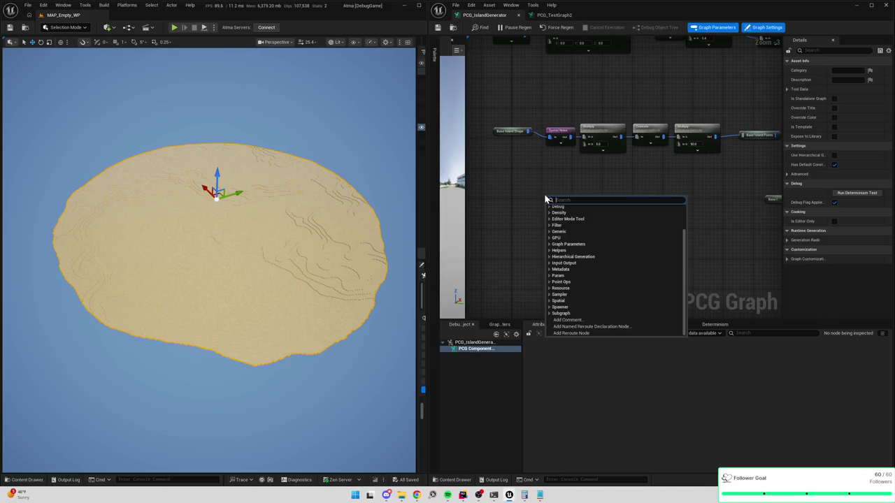
pyautogui.rightClick(517, 208)
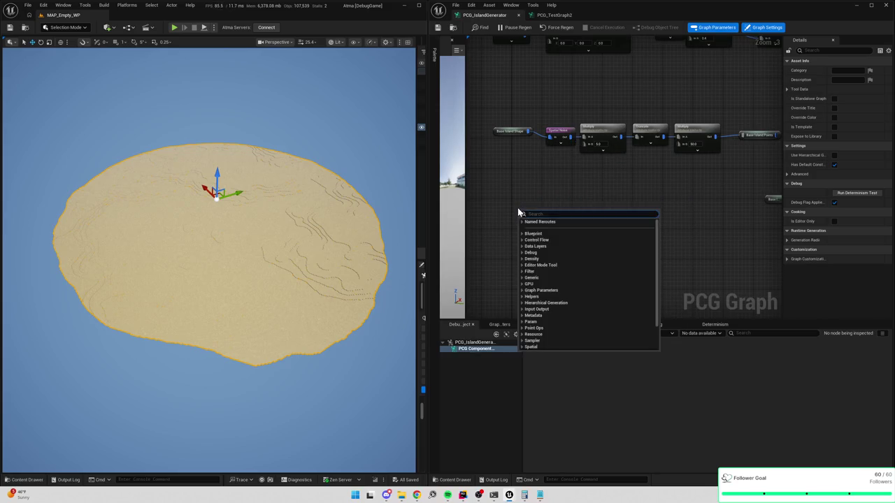
pyautogui.write('ba')
pyautogui.write('land p')
pyautogui.press('Return')
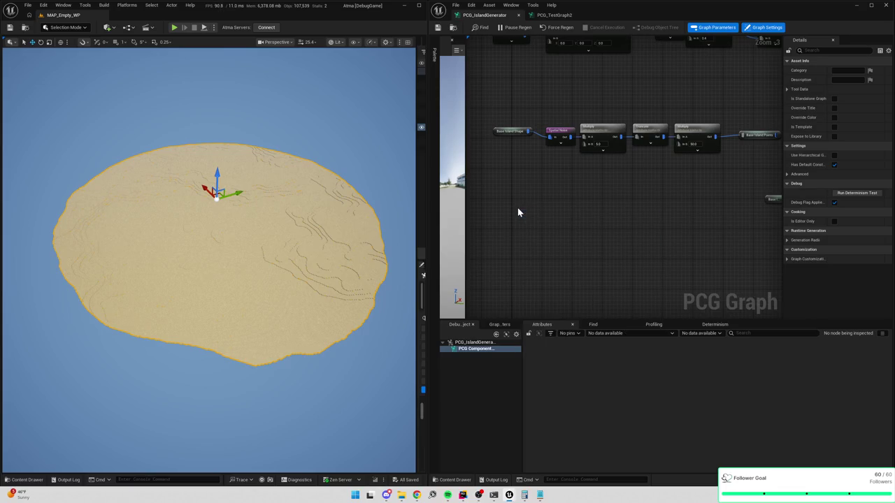
# Create a Random Choice node fed by Base Island Points, with Fixed Mode enabled
pyautogui.moveTo(553, 212); pyautogui.dragTo(584, 221)
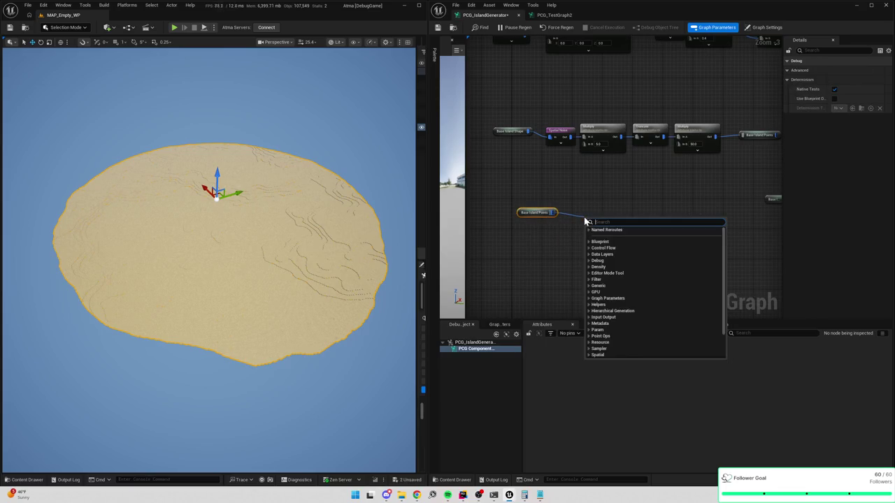
pyautogui.write('random')
pyautogui.press('Return')
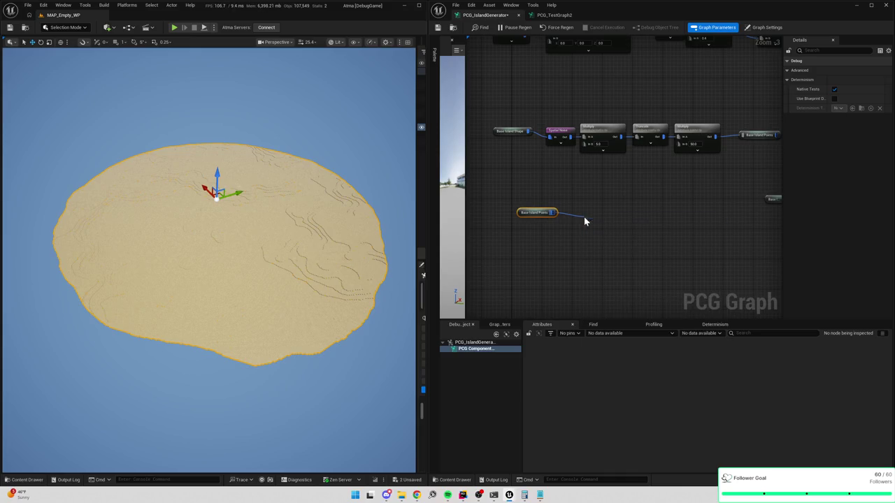
pyautogui.click(843, 80)
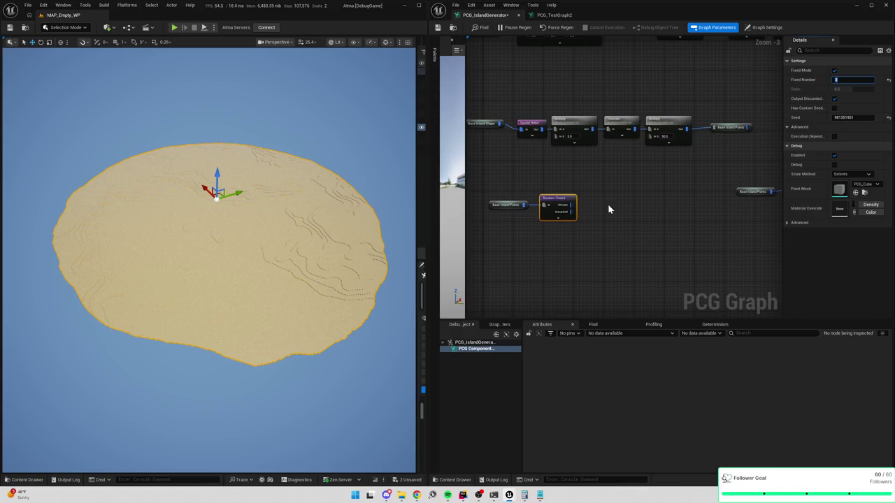
# Set Random Choice to 3 fixed points and add a Debug node fed by its Chosen output
pyautogui.scroll(4, 608, 204)
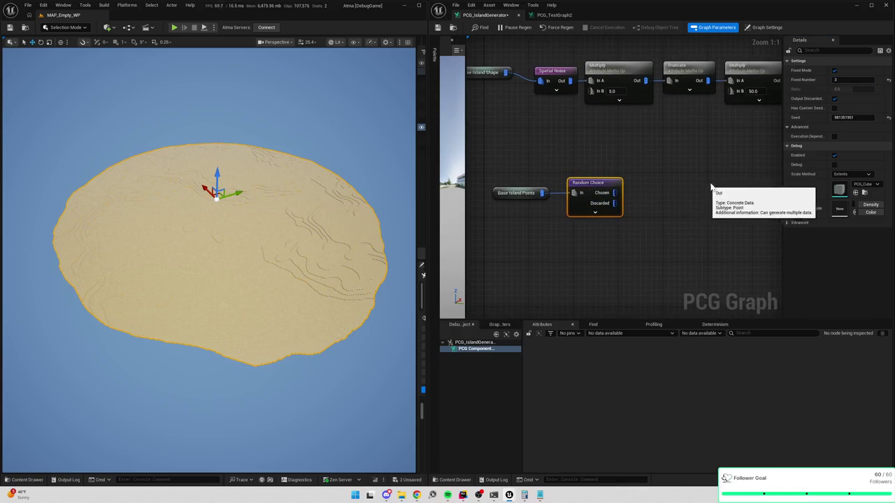
pyautogui.rightClick(631, 170)
pyautogui.write('de')
pyautogui.press('Return')
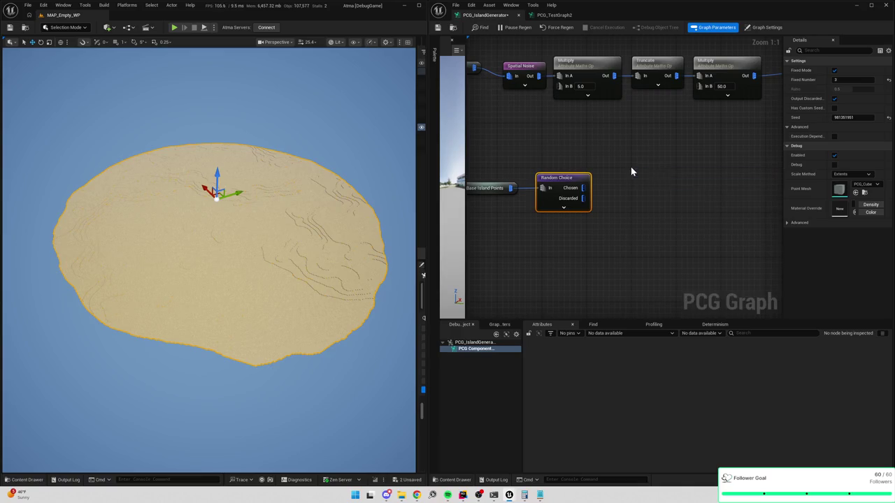
pyautogui.moveTo(582, 188); pyautogui.dragTo(636, 183)
# Review the Debug node settings and lower the viewport camera for a side view of the island
pyautogui.scroll(-4, 636, 185)
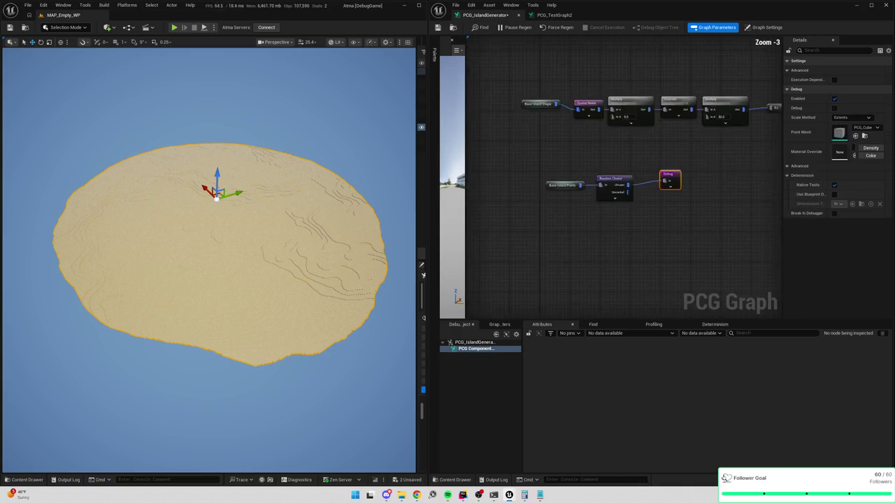
pyautogui.click(746, 169)
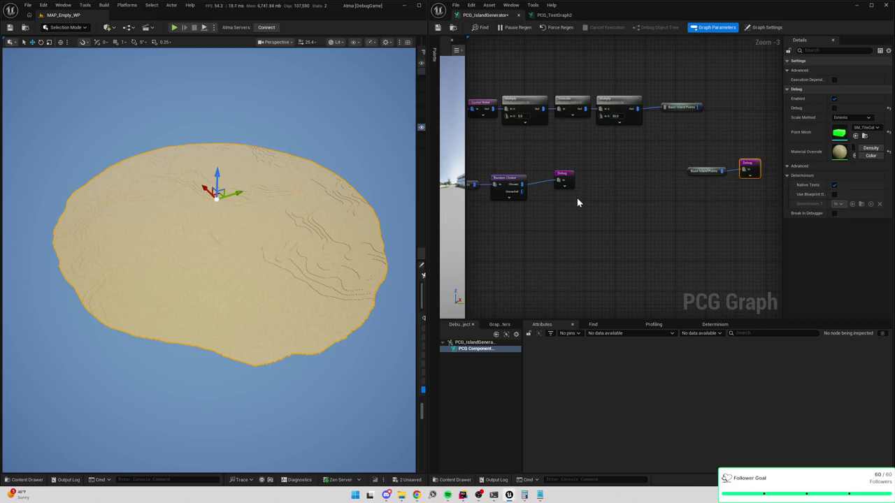
pyautogui.scroll(-4, 577, 197)
pyautogui.scroll(2, 609, 200)
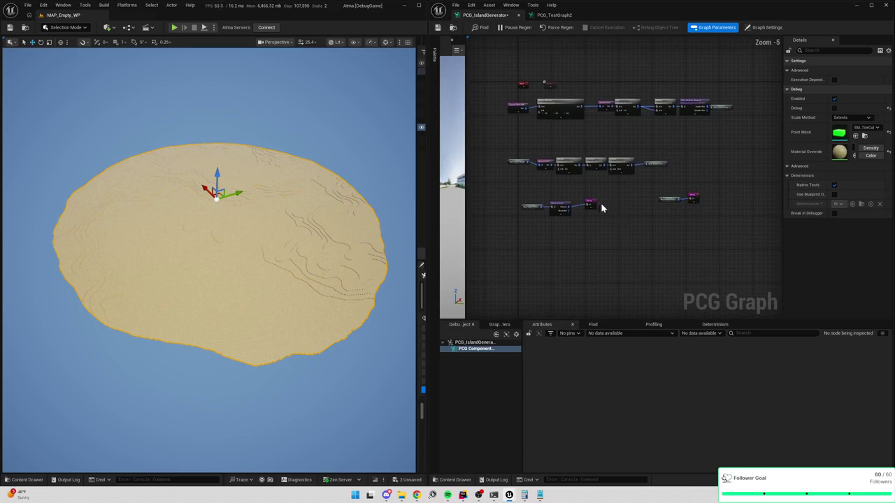
pyautogui.moveTo(280, 245)
pyautogui.mouseDown()
pyautogui.moveTo(280, 189)
pyautogui.moveTo(280, 209)
pyautogui.mouseUp()
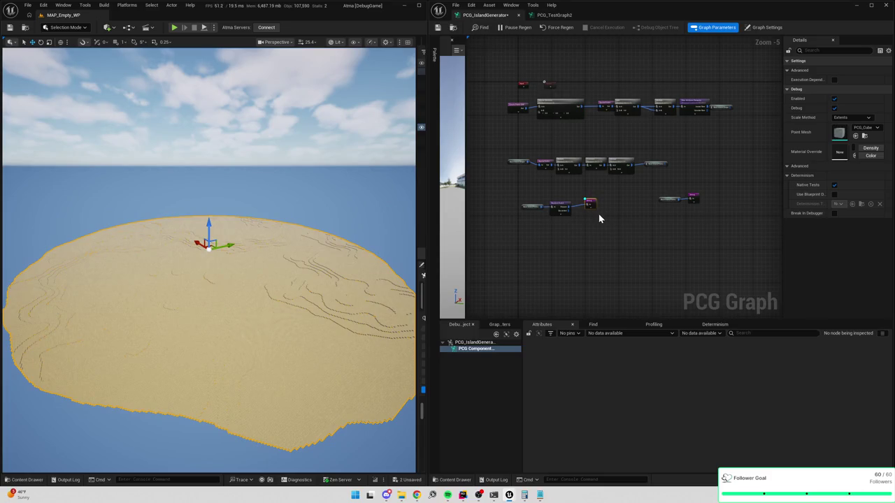
pyautogui.scroll(1, 770, 149)
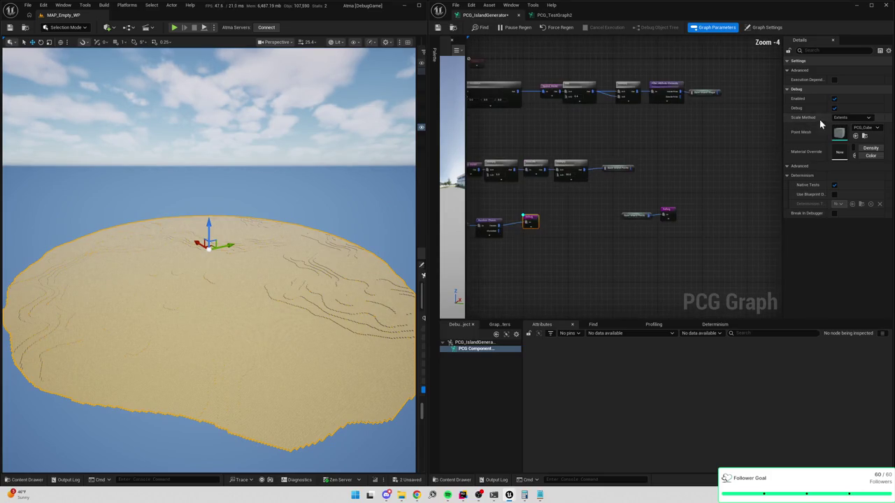
# Set the Debug node's Scale Method to Absolute with Point Scale 15.0
pyautogui.moveTo(782, 183); pyautogui.dragTo(740, 183)
pyautogui.click(827, 118)
pyautogui.click(763, 139)
pyautogui.click(823, 118)
pyautogui.click(823, 126)
pyautogui.moveTo(825, 117); pyautogui.dragTo(867, 118)
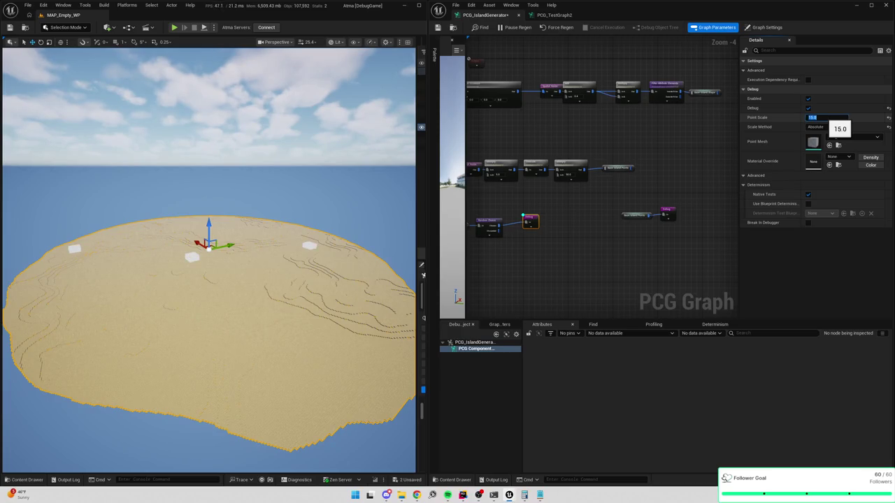
# Delete the extra Debug node, leaving Random Choice selected
pyautogui.scroll(3, 624, 224)
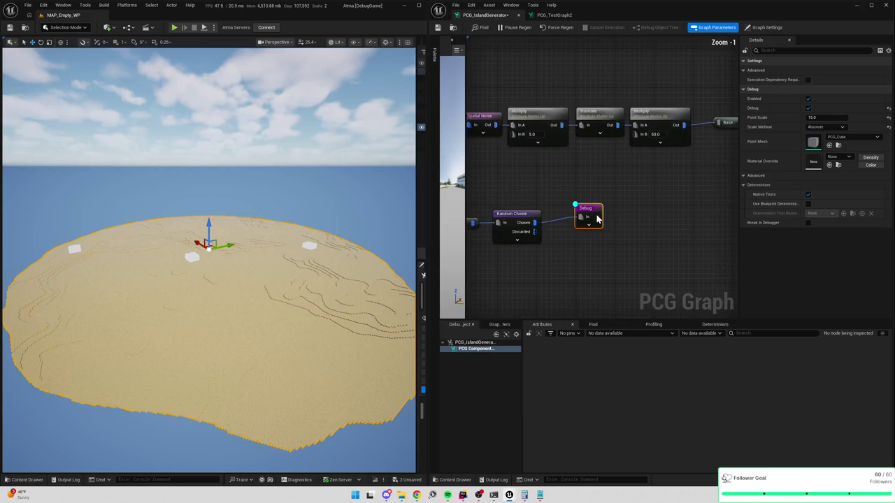
pyautogui.moveTo(571, 235); pyautogui.dragTo(635, 207)
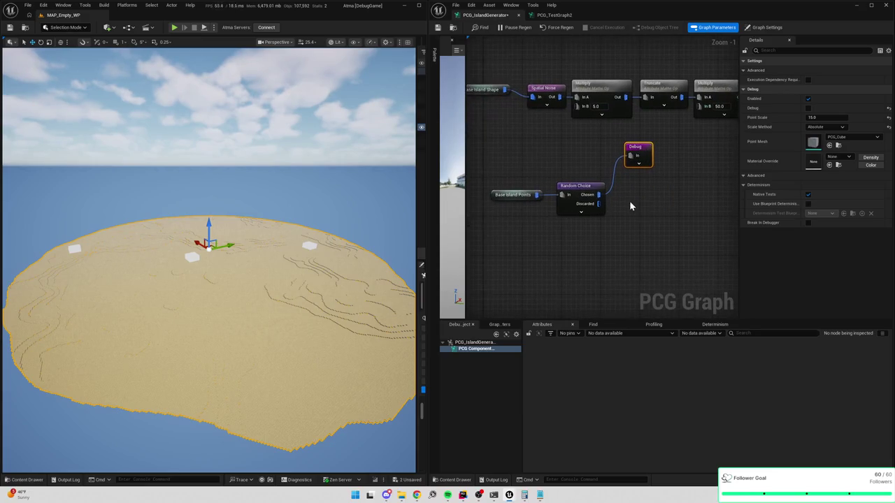
pyautogui.click(580, 193)
pyautogui.click(634, 153)
pyautogui.press('Delete')
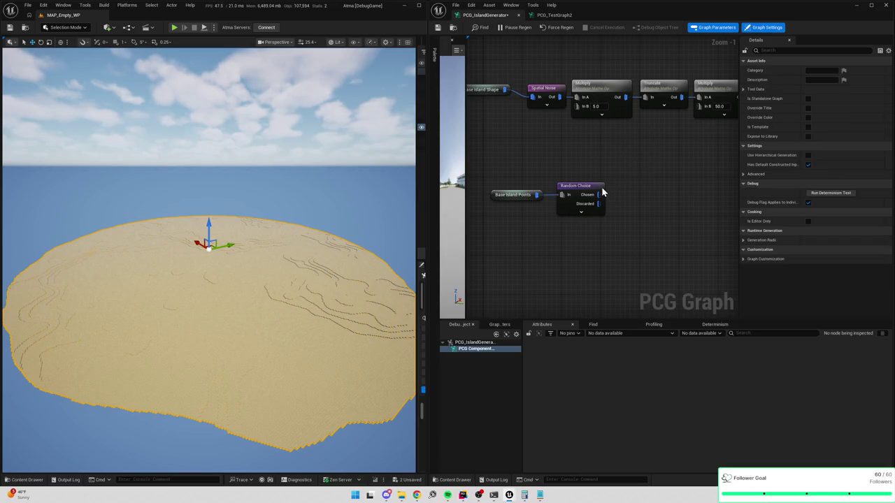
pyautogui.click(593, 193)
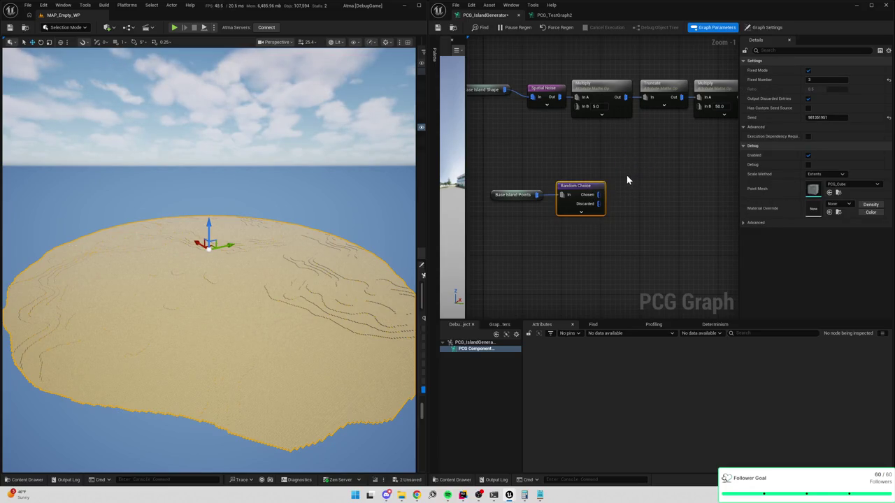
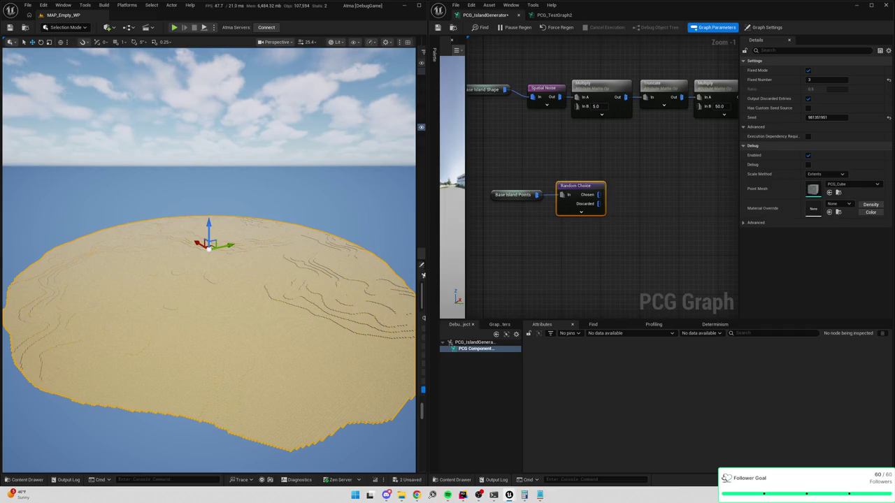
# Select the Base Island Points and Random Choice nodes and pan to make room beside them
pyautogui.moveTo(627, 207); pyautogui.dragTo(613, 204)
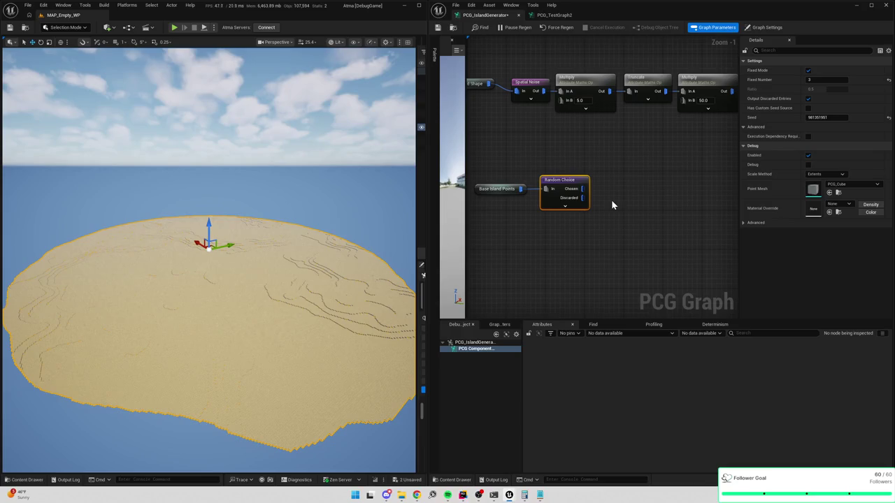
pyautogui.moveTo(572, 231); pyautogui.dragTo(594, 227)
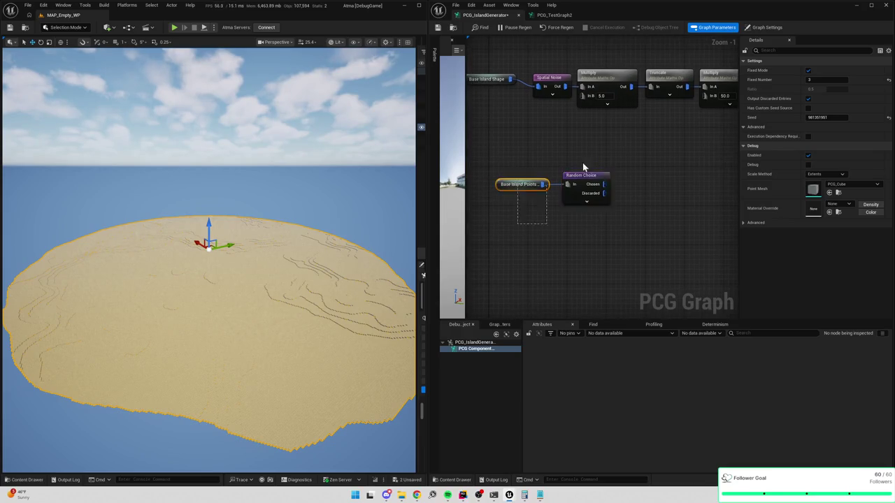
pyautogui.moveTo(489, 224); pyautogui.dragTo(622, 159)
# Add a Vector: Distance node, delete it, then pull a wire off Random Choice's Chosen output
pyautogui.rightClick(636, 168)
pyautogui.write('distance')
pyautogui.press('Return')
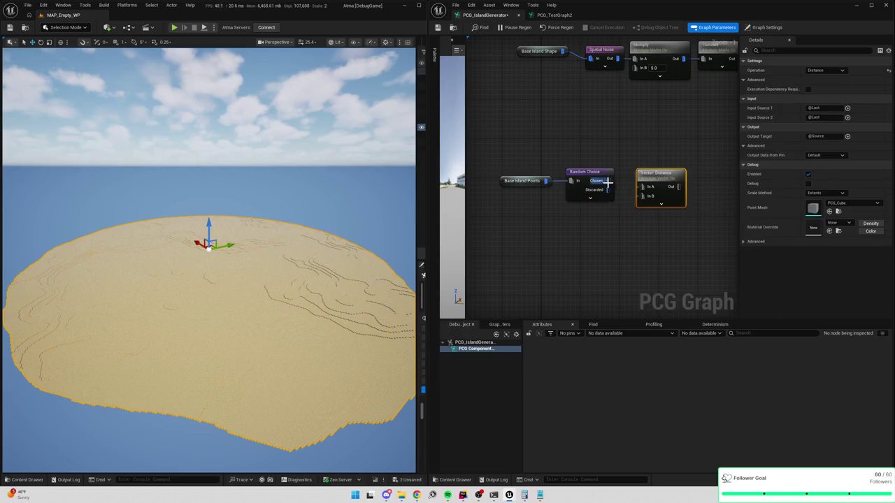
pyautogui.scroll(1, 643, 178)
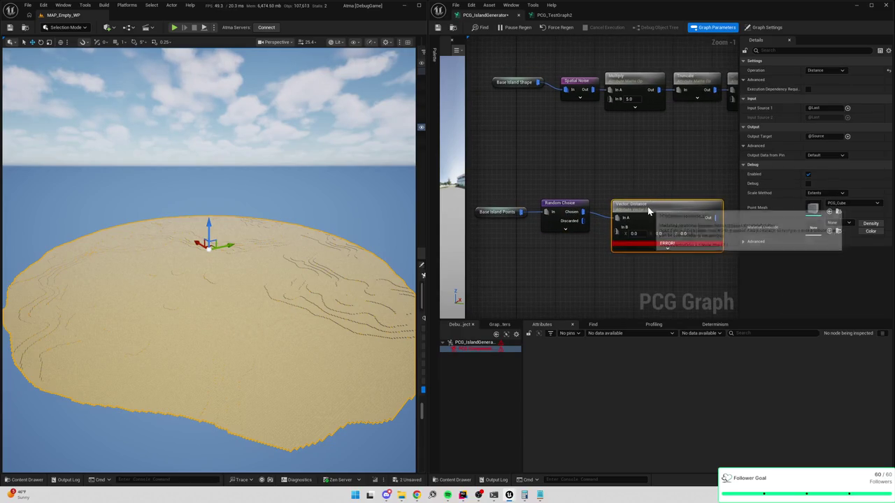
pyautogui.press('Delete')
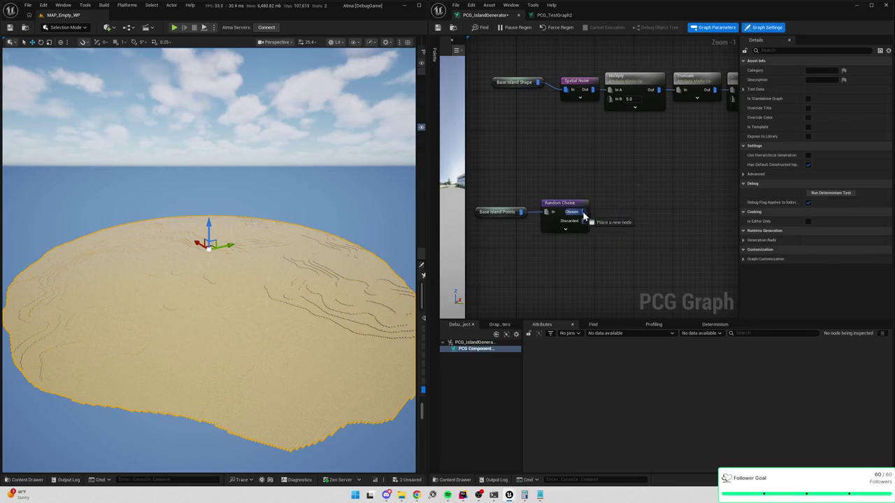
pyautogui.moveTo(582, 212); pyautogui.dragTo(604, 212)
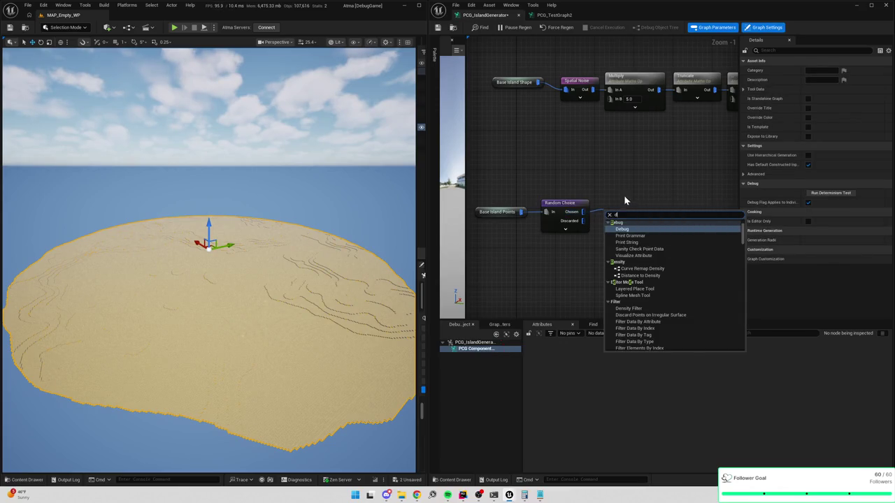
# Add a Spatial Distance node from Random Choice's Discarded output
pyautogui.click(619, 197)
pyautogui.moveTo(590, 223); pyautogui.dragTo(609, 225)
pyautogui.write('distance')
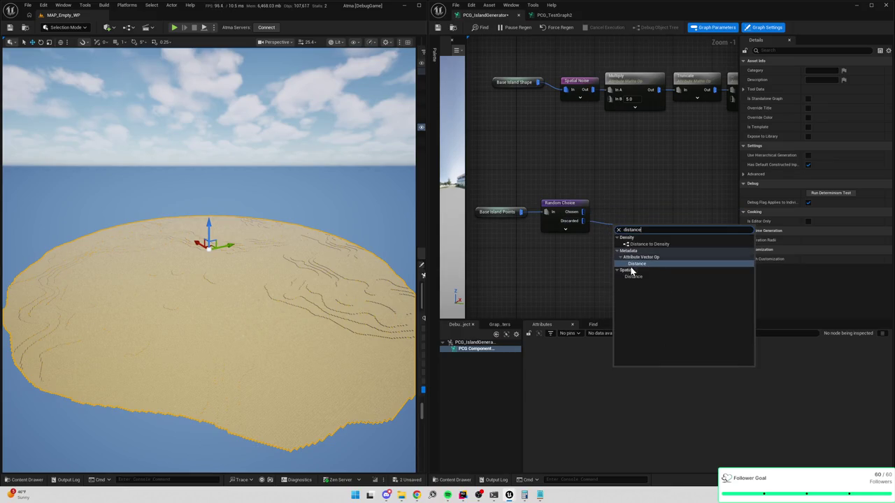
pyautogui.click(633, 276)
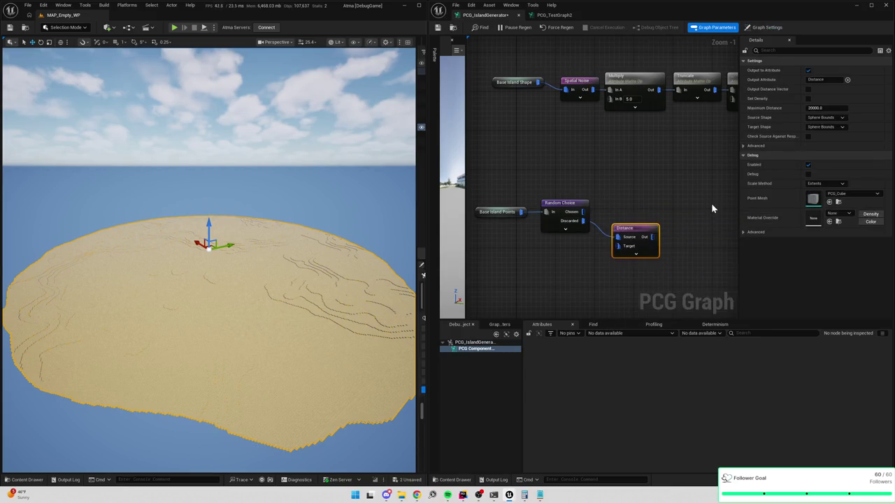
pyautogui.moveTo(579, 203)
pyautogui.mouseDown()
pyautogui.moveTo(590, 195)
pyautogui.moveTo(619, 214)
pyautogui.moveTo(617, 202)
pyautogui.mouseUp()
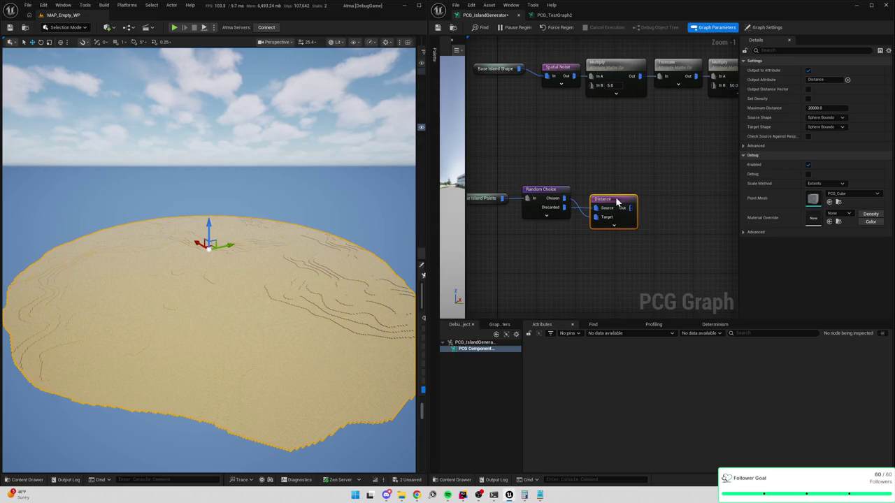
# Set the Distance node's Maximum Distance to 1000 and Output Attribute to DistanceFromPond
pyautogui.click(817, 107)
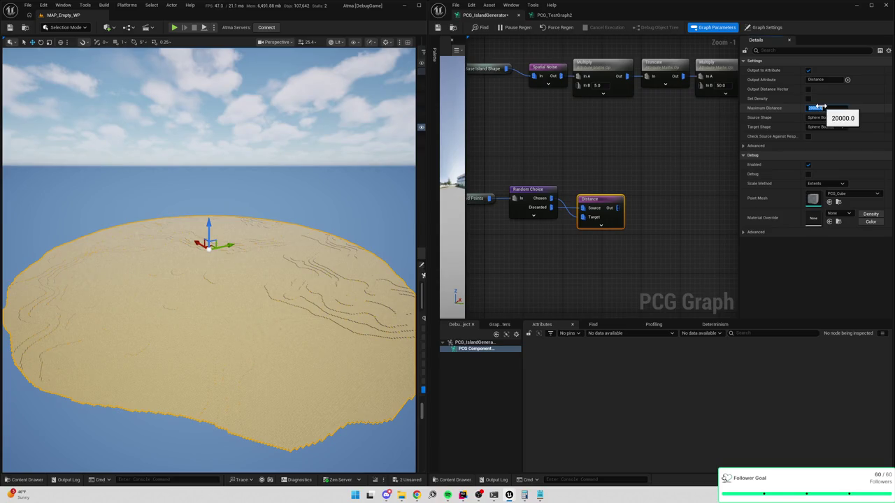
pyautogui.write('1')
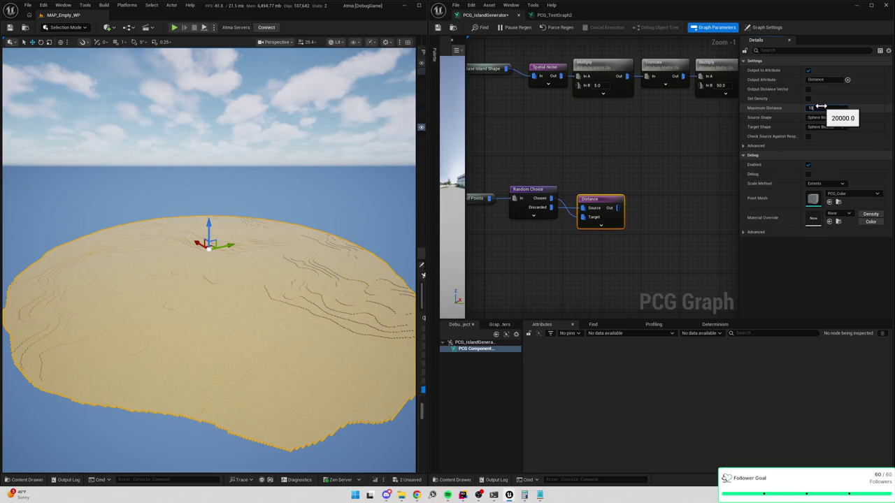
pyautogui.write('000')
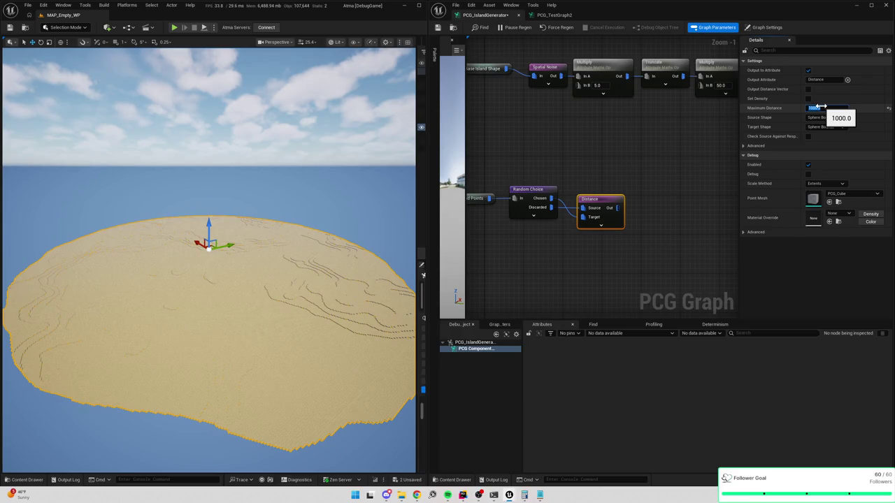
pyautogui.press('Return')
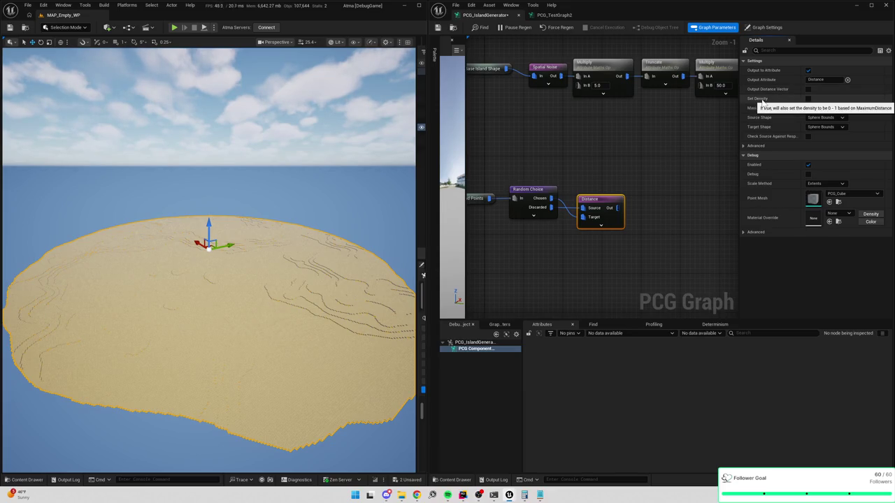
pyautogui.click(805, 79)
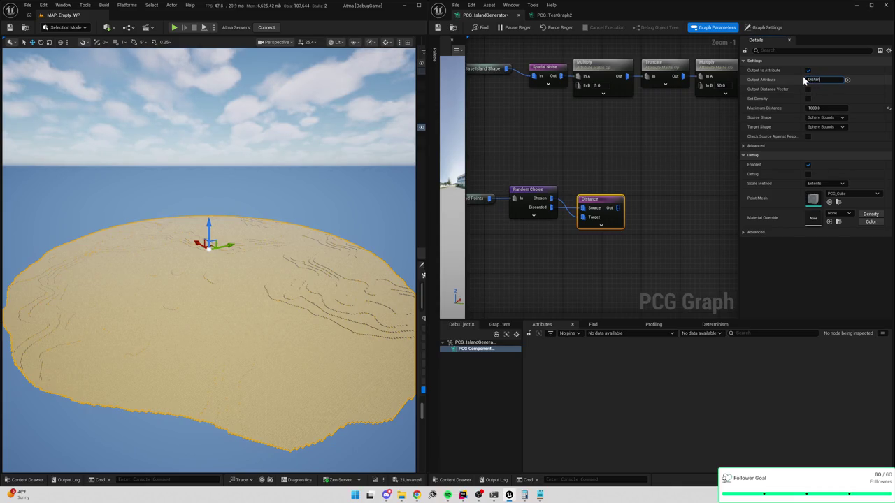
pyautogui.write('ceFromPoint')
pyautogui.press('Return')
# Set both Source Shape and Target Shape to Box Bounds
pyautogui.click(825, 118)
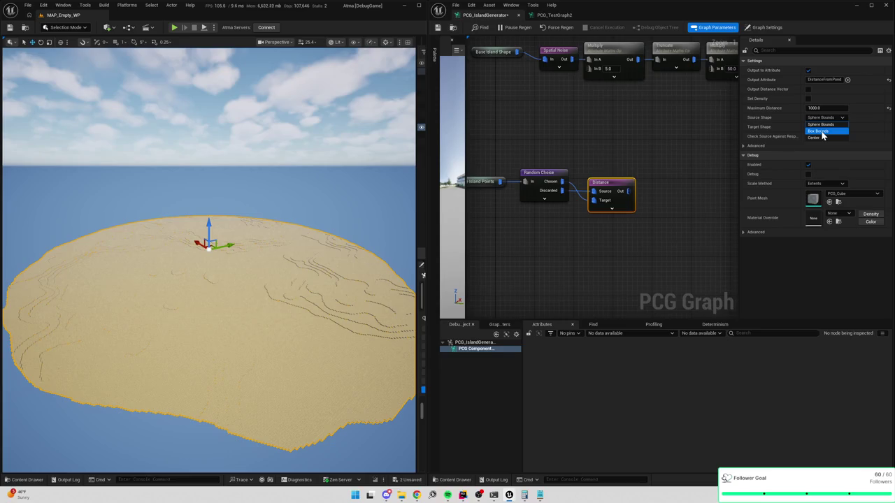
pyautogui.click(822, 132)
pyautogui.click(825, 127)
pyautogui.click(817, 141)
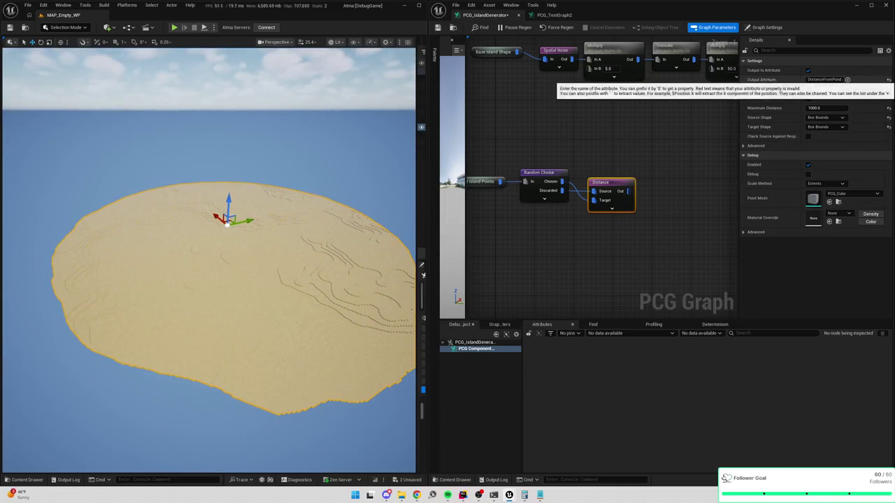
# Inspect the Distance node's output and sort points by DistanceFromPond, largest first
pyautogui.press('a')
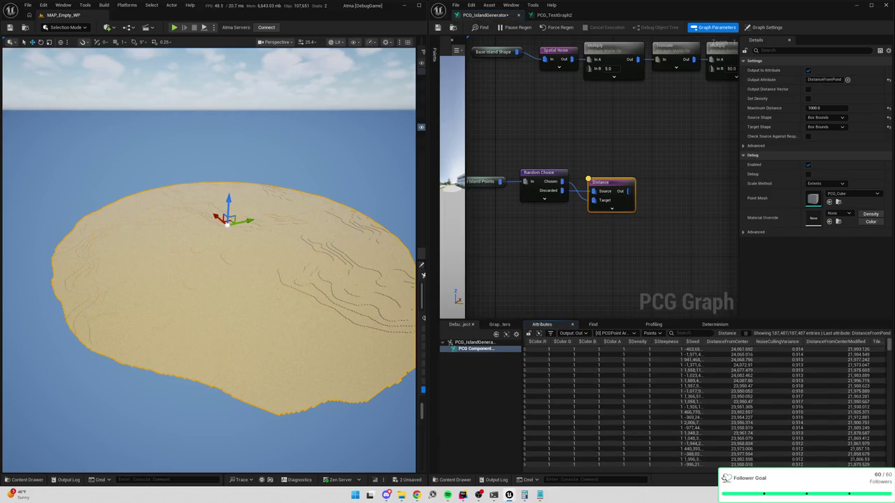
pyautogui.hscroll(5, 706, 405)
pyautogui.click(877, 342)
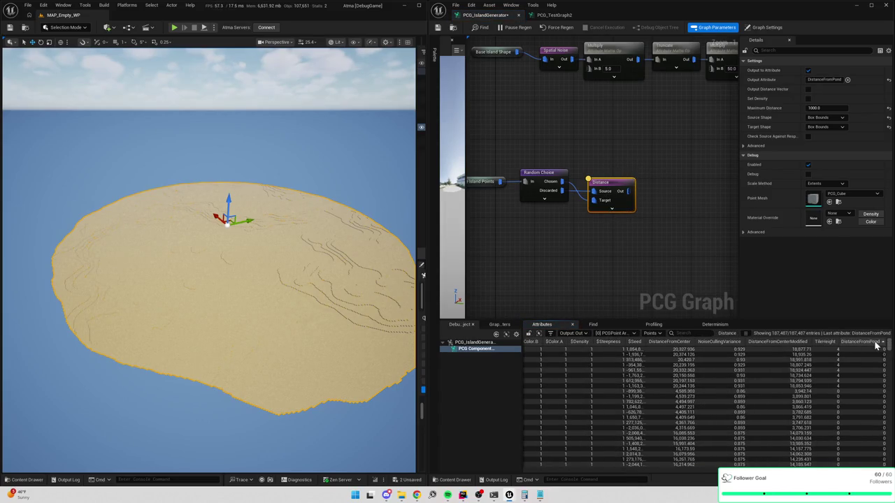
pyautogui.click(876, 347)
# Scroll through the sorted rows to review the DistanceFromPond values
pyautogui.scroll(-5, 855, 432)
pyautogui.scroll(-10, 854, 432)
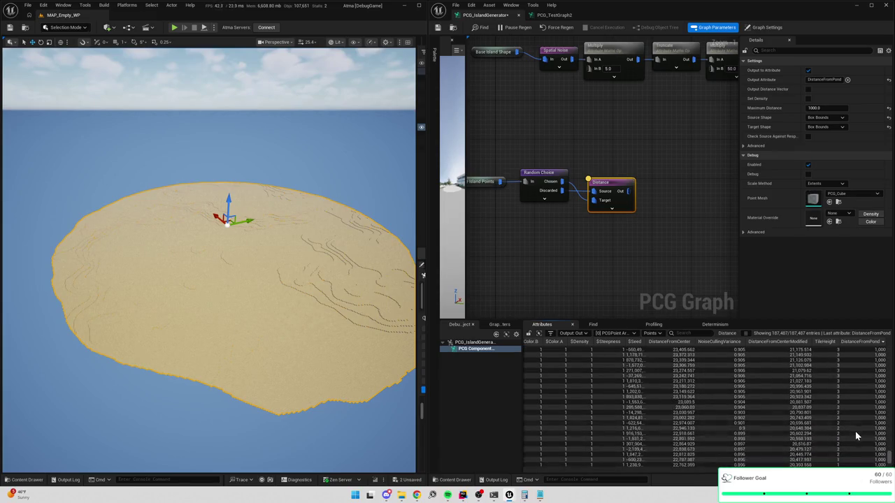
pyautogui.scroll(-10, 855, 432)
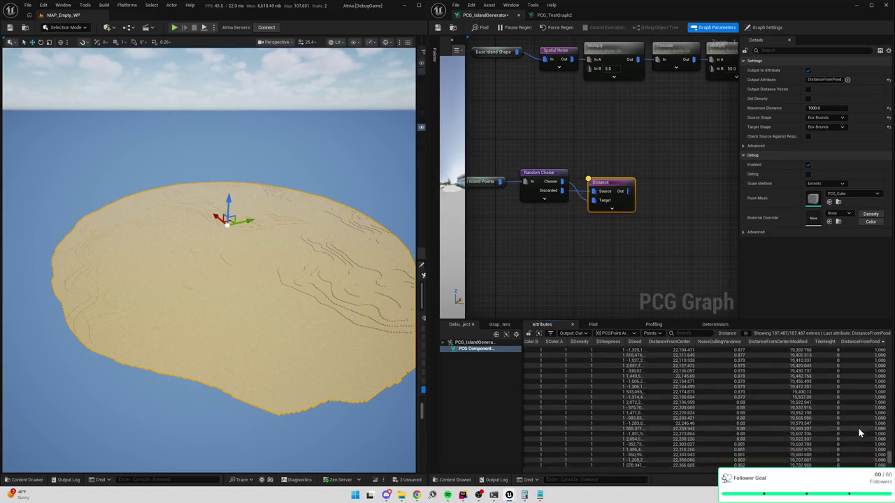
pyautogui.scroll(-15, 857, 429)
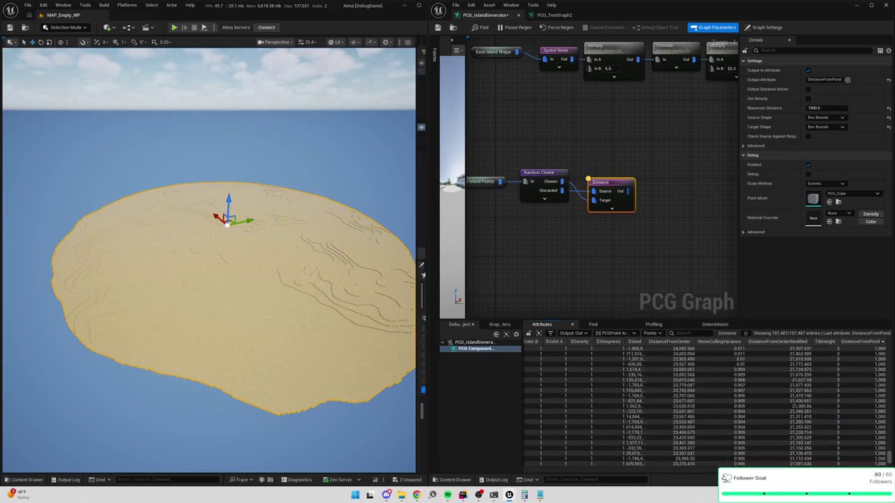
pyautogui.scroll(-10, 888, 458)
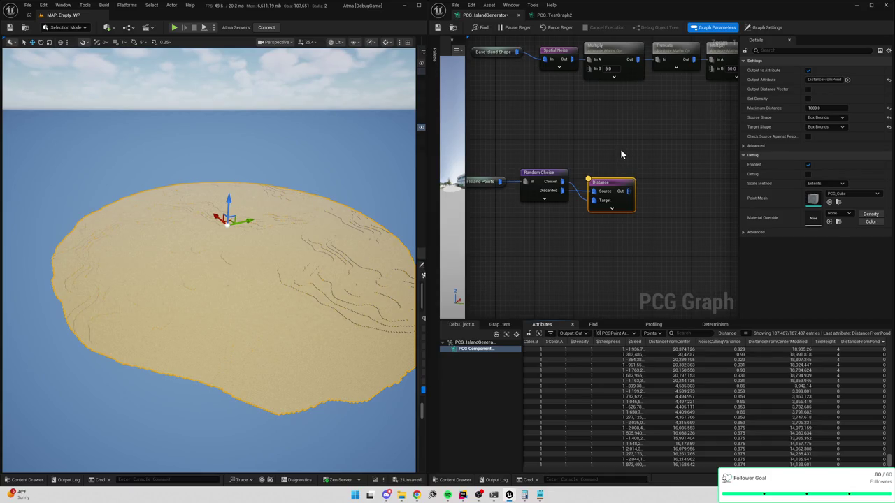
pyautogui.scroll(5, 797, 397)
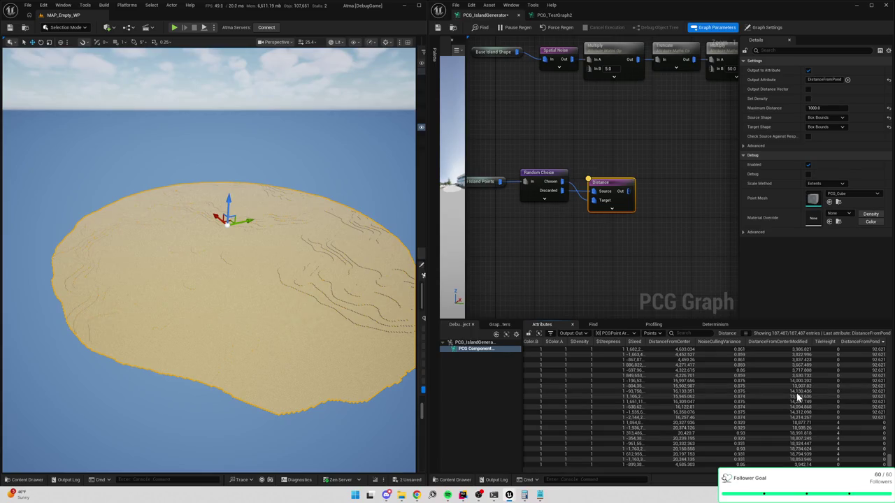
pyautogui.scroll(-3, 797, 397)
pyautogui.scroll(-3, 797, 397)
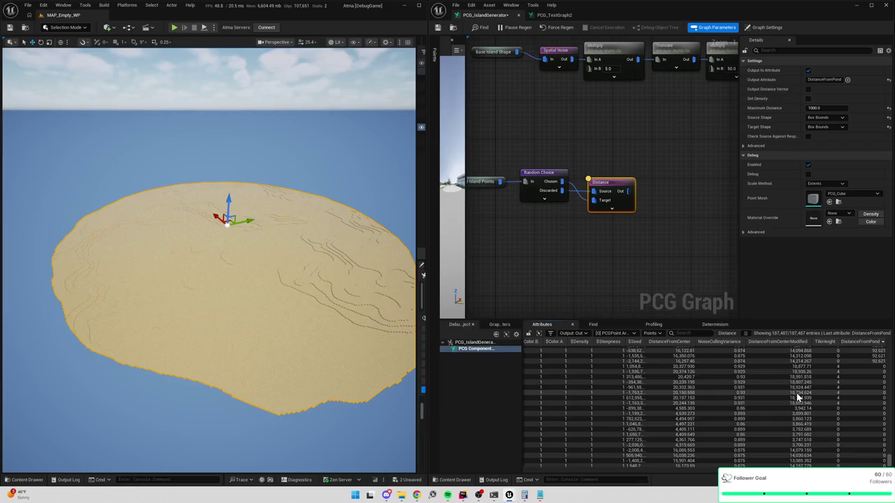
pyautogui.scroll(2, 796, 393)
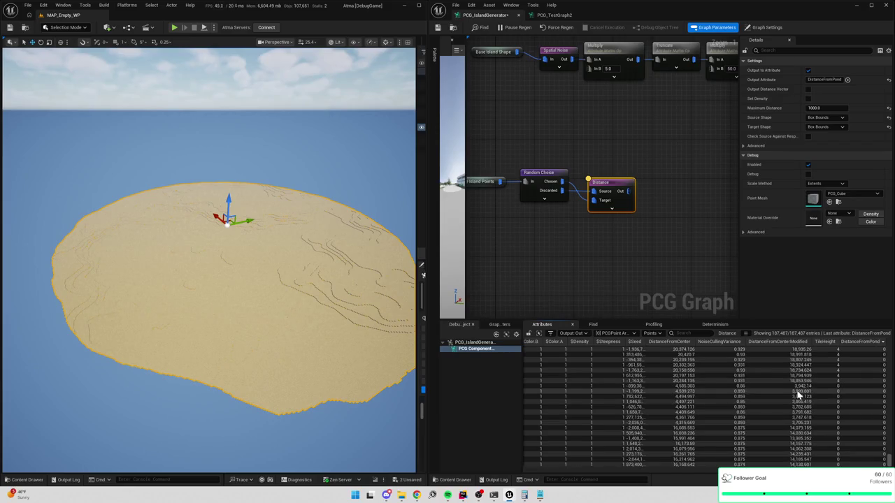
pyautogui.scroll(-4, 797, 396)
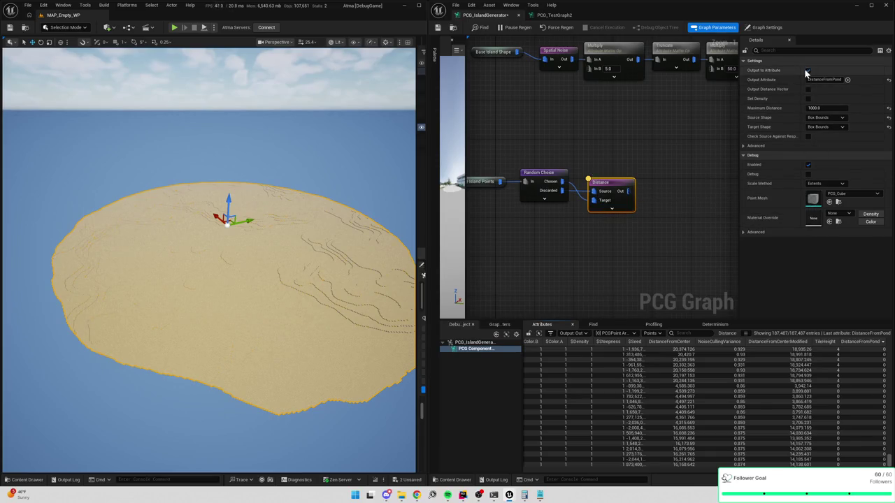
pyautogui.scroll(-10, 872, 395)
pyautogui.scroll(-15, 872, 396)
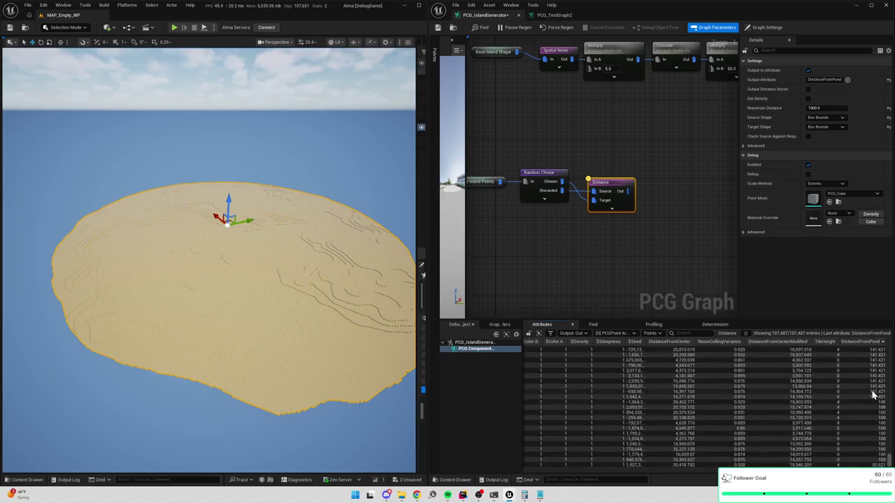
pyautogui.scroll(-15, 872, 397)
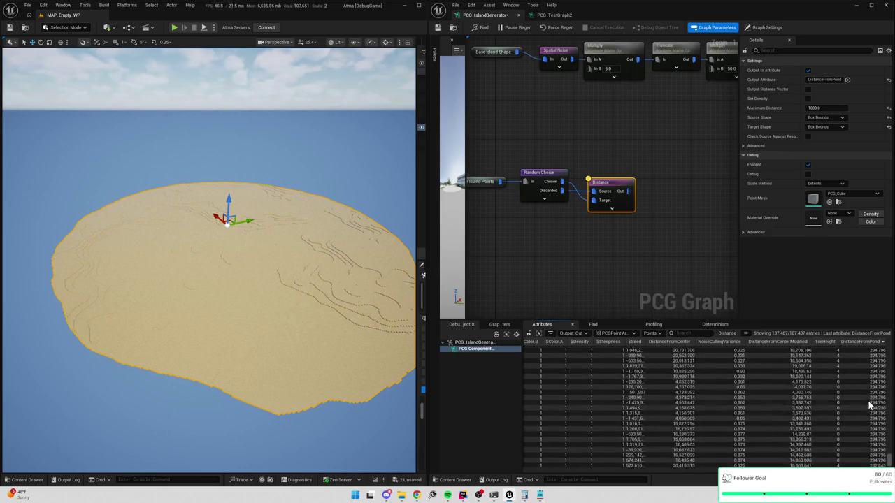
pyautogui.scroll(-15, 865, 398)
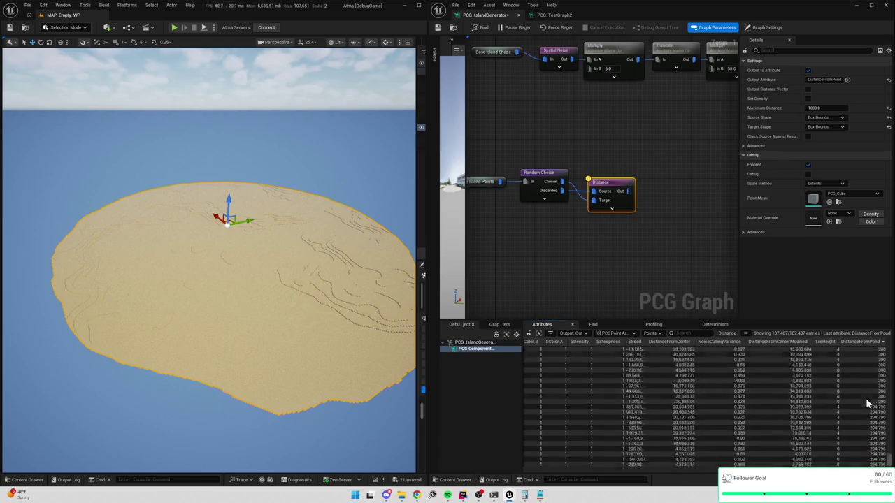
pyautogui.scroll(-15, 870, 420)
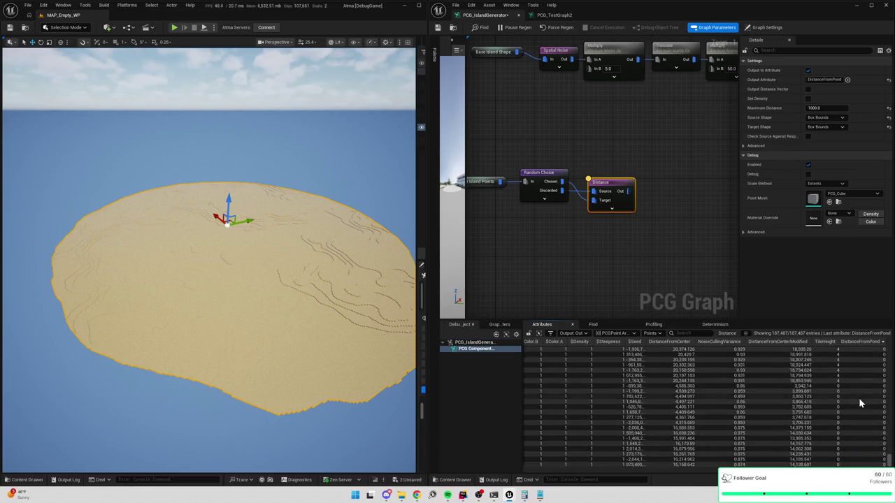
pyautogui.scroll(3, 857, 393)
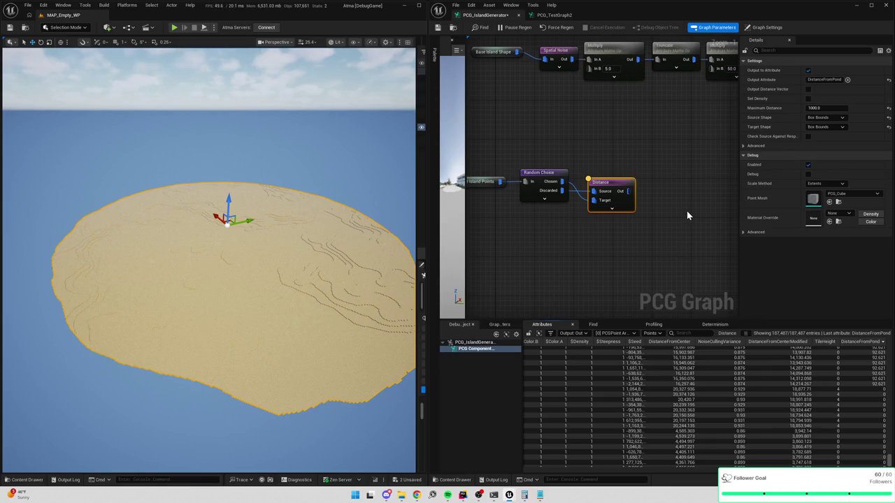
pyautogui.moveTo(773, 141)
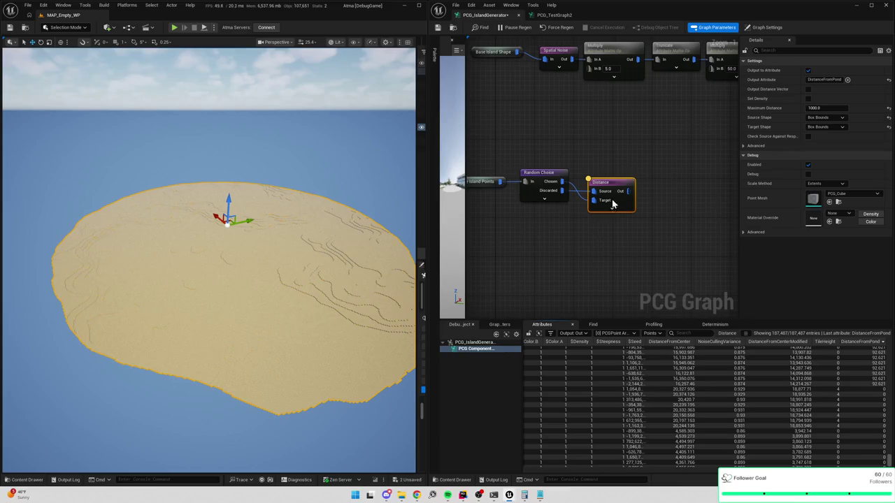
pyautogui.moveTo(613, 190)
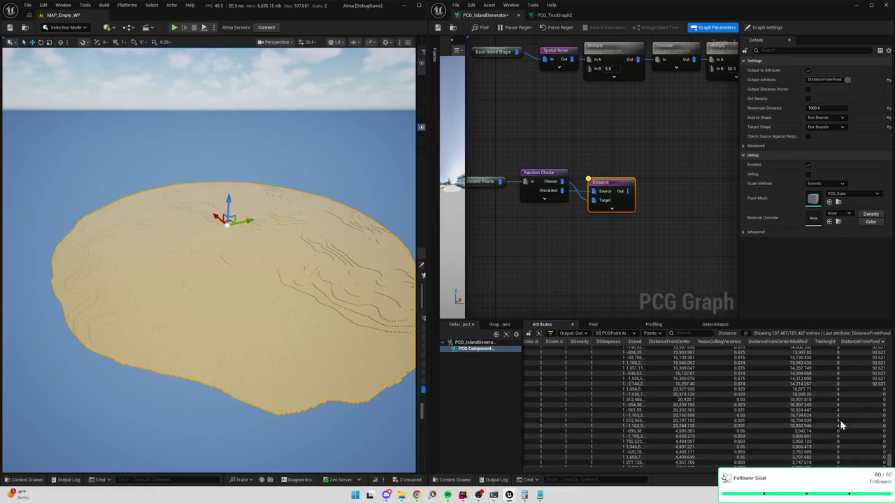
pyautogui.scroll(-10, 841, 424)
pyautogui.scroll(10, 856, 382)
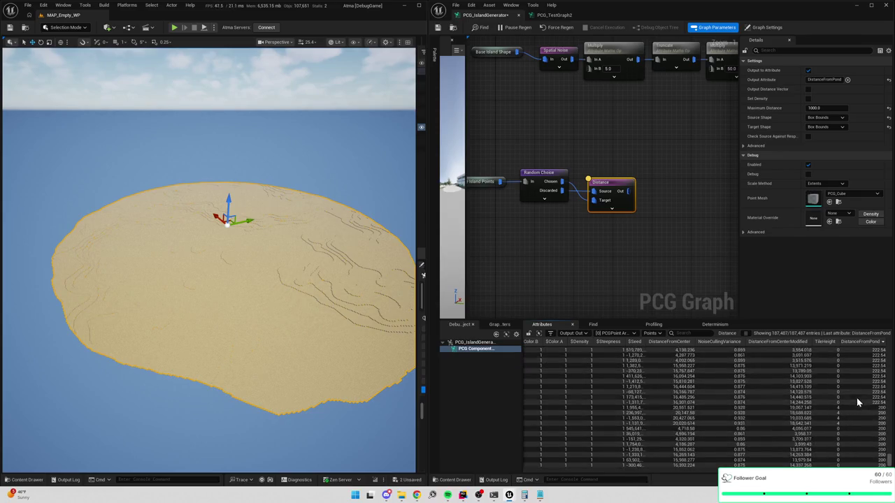
pyautogui.scroll(1, 664, 197)
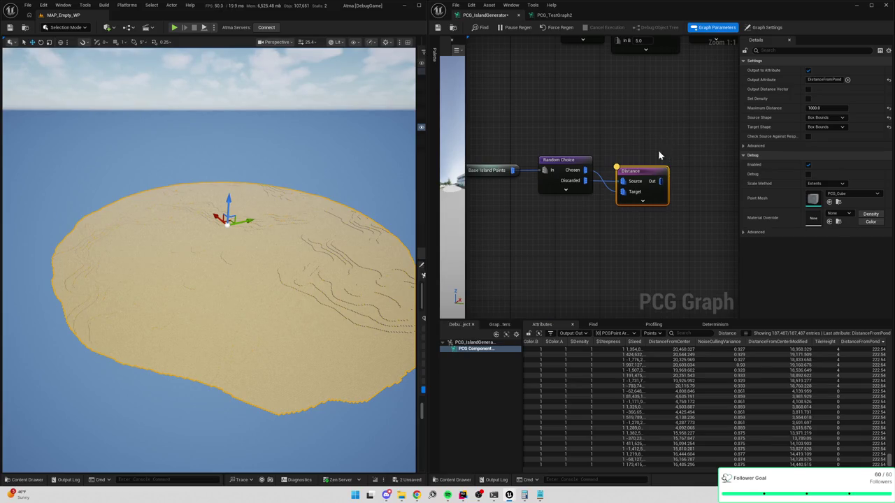
# Add a comment around the Distance node: 'Lots of DistanceFromPond is 0. Possible problem?'
pyautogui.press('c')
pyautogui.scroll(-2, 696, 233)
pyautogui.scroll(-15, 844, 391)
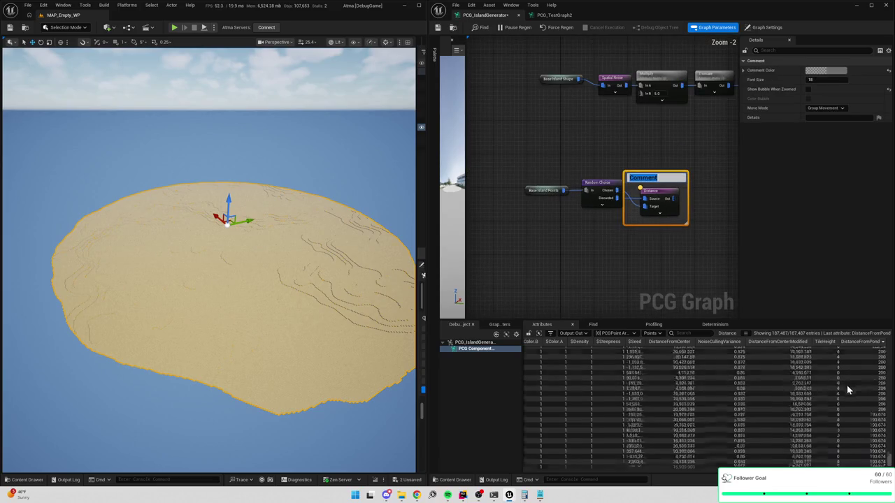
pyautogui.write('L')
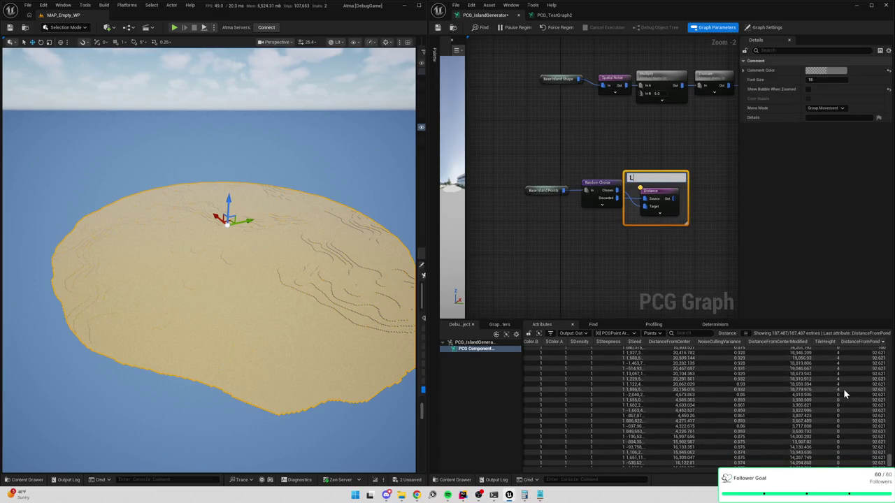
pyautogui.write('ots of DistanceFromPond')
pyautogui.press('Return')
pyautogui.write('is 0.')
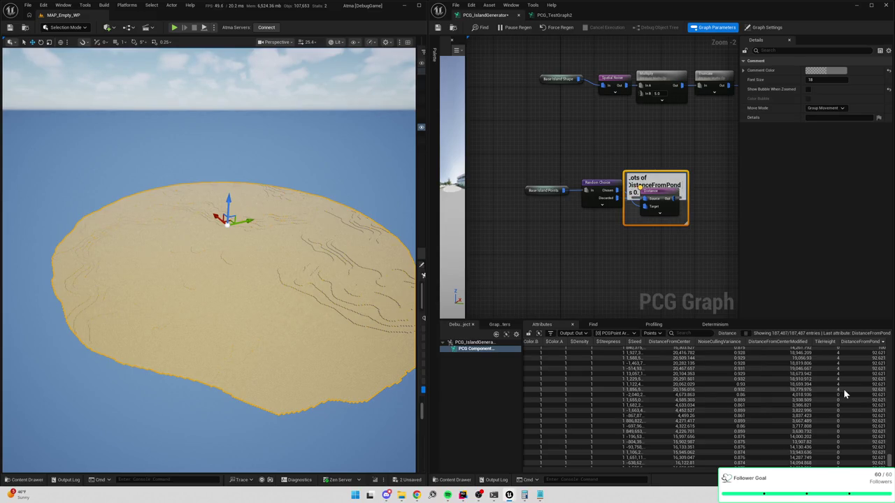
pyautogui.write(' Possible problem?')
pyautogui.press('Return')
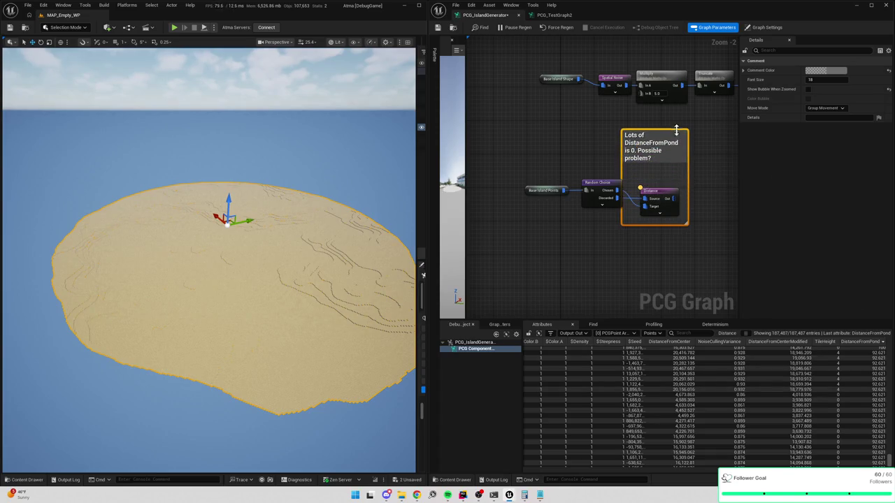
# Nudge the Base Island Points and Random Choice nodes left and reselect the Distance node
pyautogui.moveTo(501, 156); pyautogui.dragTo(607, 215)
pyautogui.moveTo(600, 192); pyautogui.dragTo(584, 193)
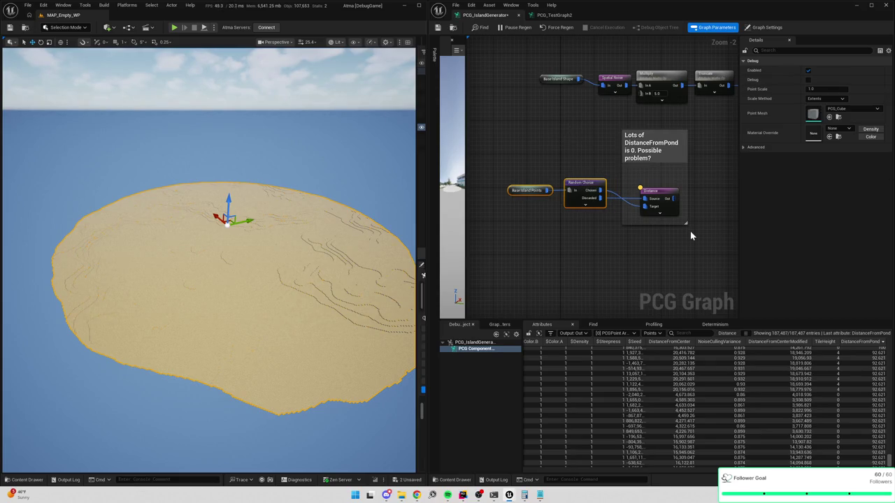
pyautogui.click(661, 196)
pyautogui.moveTo(722, 183)
pyautogui.mouseDown()
pyautogui.moveTo(727, 173)
pyautogui.moveTo(653, 187)
pyautogui.mouseUp()
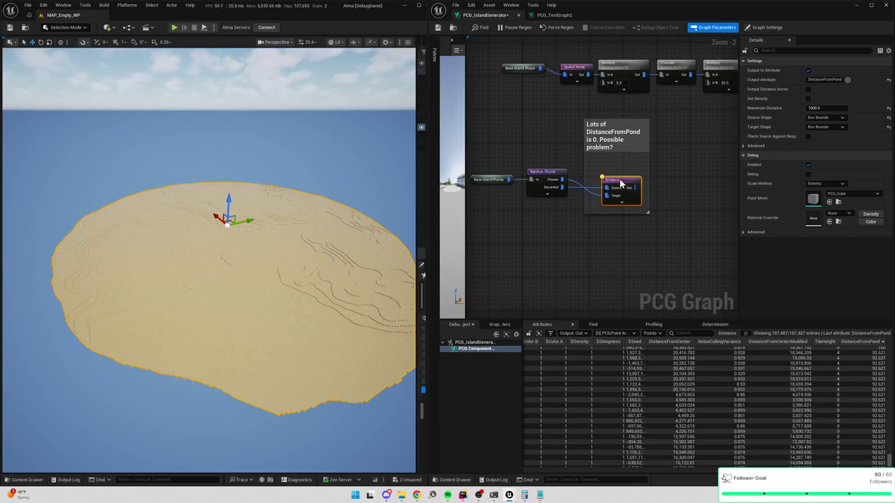
# Move Base Island Points up beside Random Choice, then drag a new wire off the Distance output
pyautogui.moveTo(531, 190)
pyautogui.mouseDown()
pyautogui.moveTo(545, 194)
pyautogui.moveTo(515, 205)
pyautogui.mouseUp()
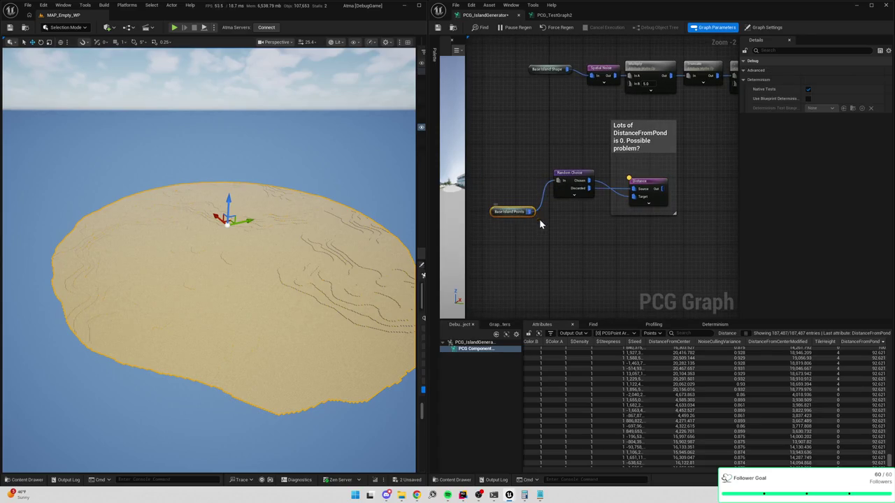
pyautogui.moveTo(563, 227); pyautogui.dragTo(569, 207)
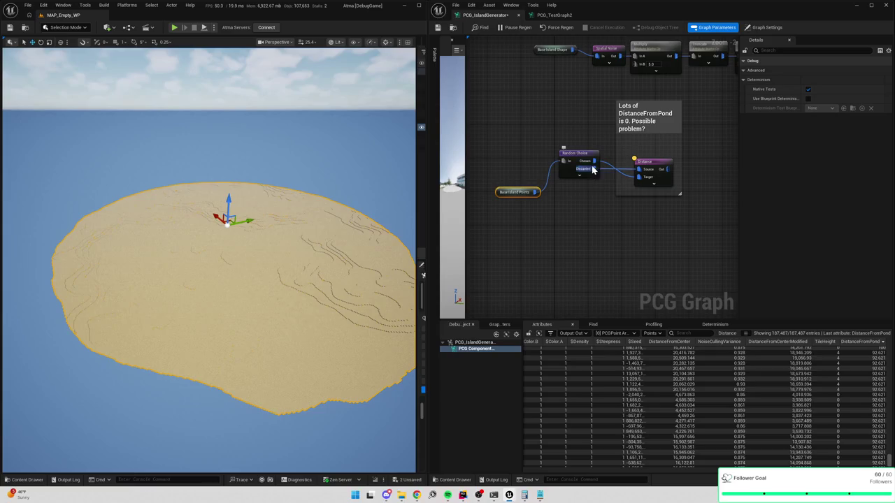
pyautogui.moveTo(592, 162)
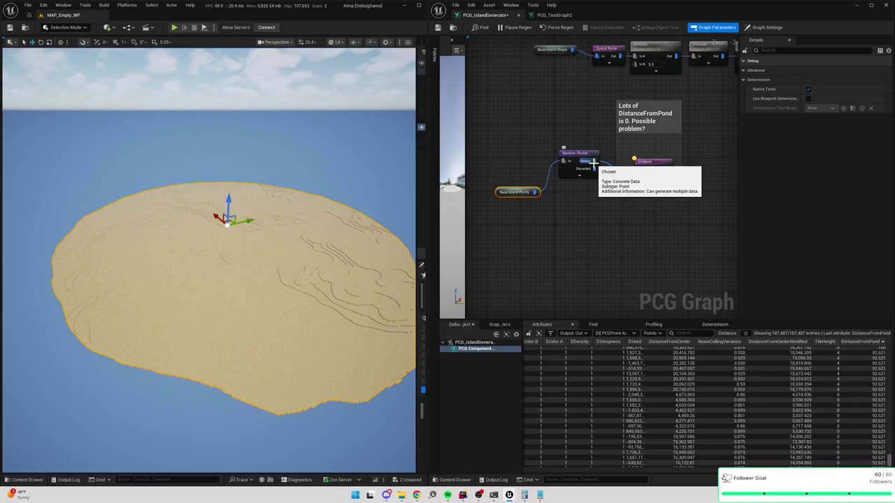
pyautogui.moveTo(527, 195)
pyautogui.mouseDown()
pyautogui.moveTo(524, 220)
pyautogui.moveTo(593, 225)
pyautogui.mouseUp()
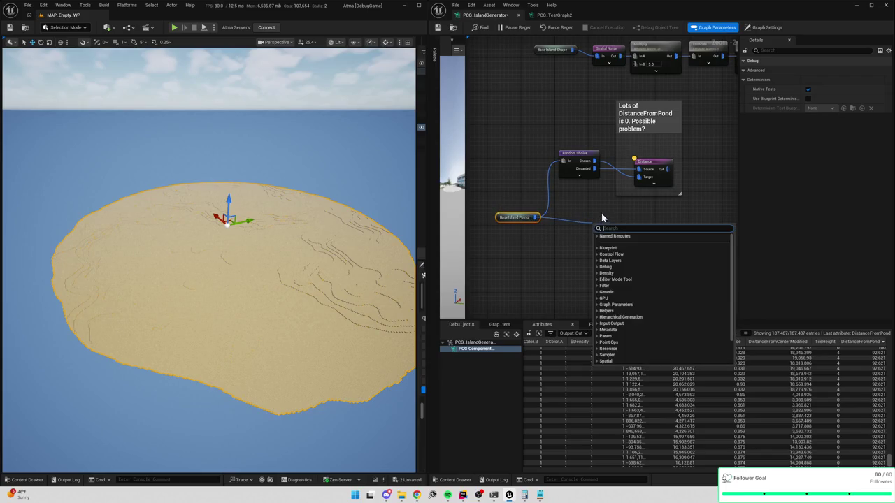
pyautogui.moveTo(527, 221); pyautogui.dragTo(512, 179)
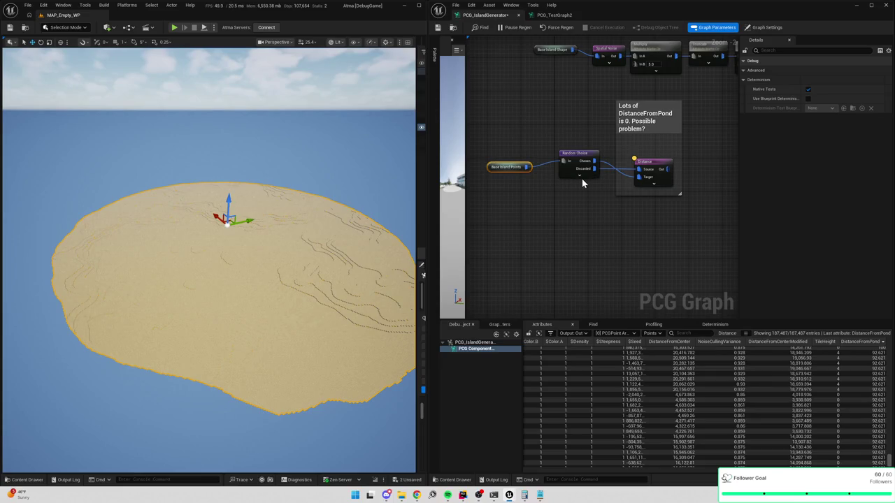
pyautogui.scroll(-5, 847, 416)
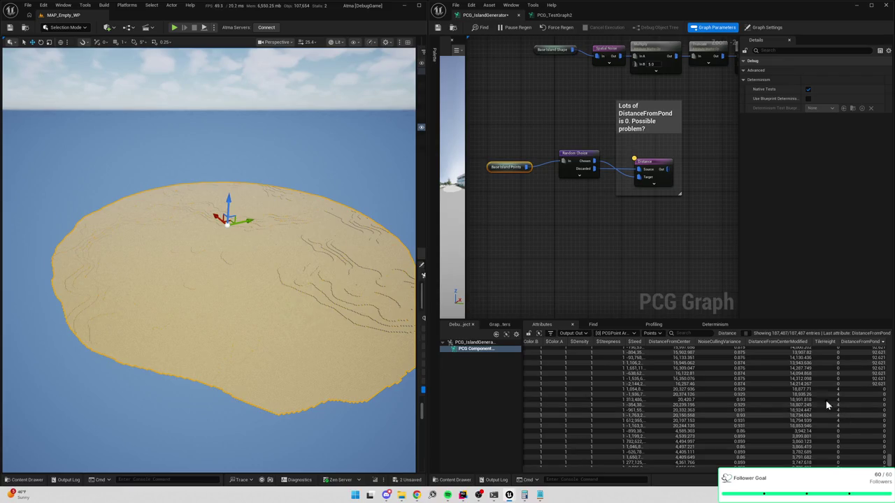
pyautogui.moveTo(624, 163); pyautogui.dragTo(669, 173)
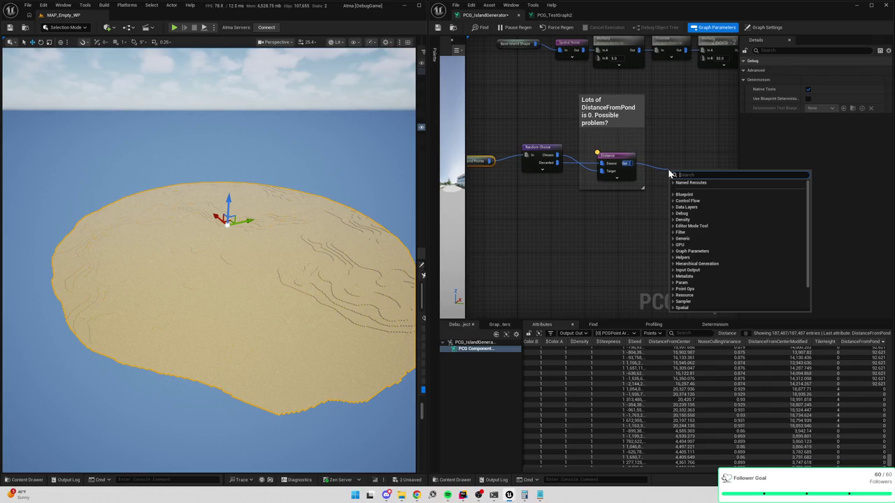
# Add a Filter Attribute Elements node on the Distance output, filtering on DistanceFromPond with a chosen operator
pyautogui.write('filter')
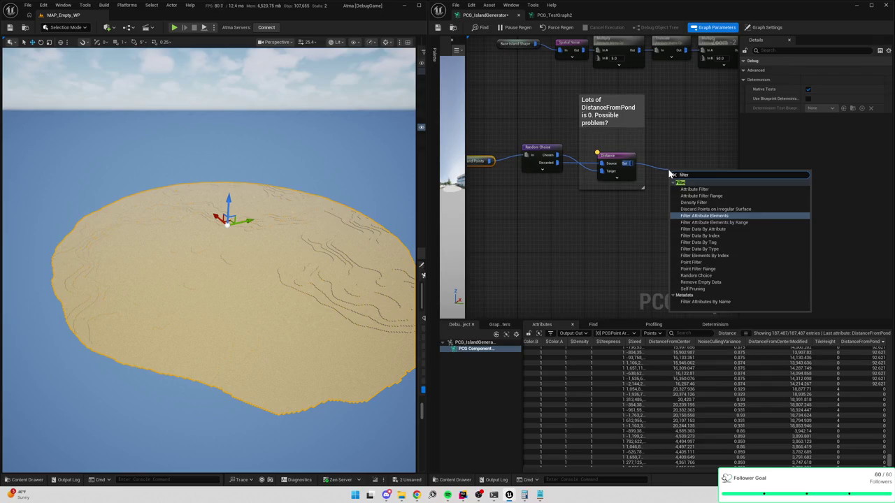
pyautogui.press('Return')
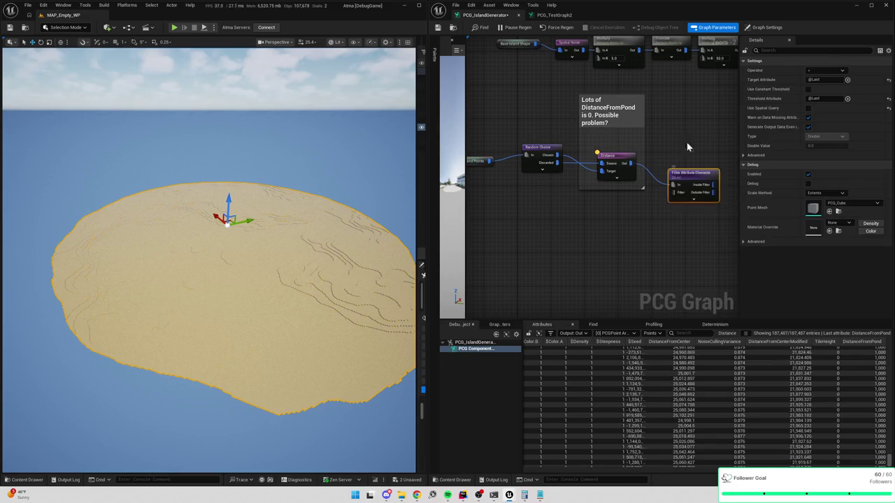
pyautogui.click(825, 72)
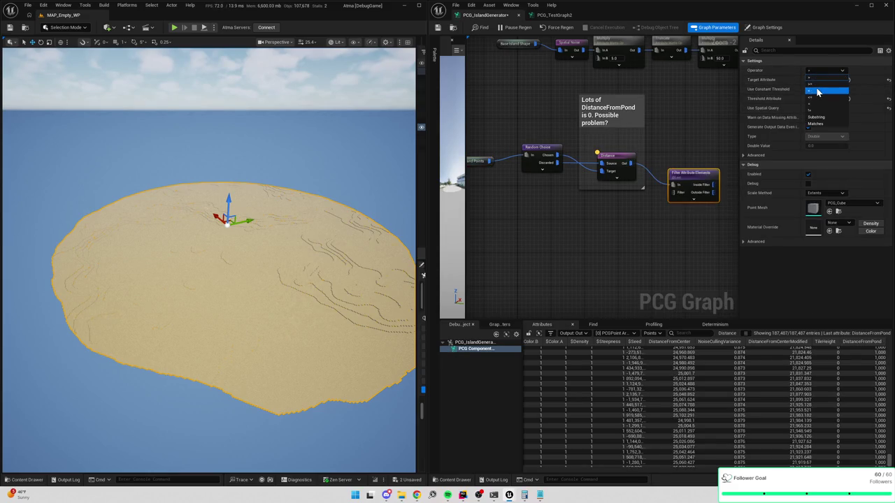
pyautogui.click(816, 91)
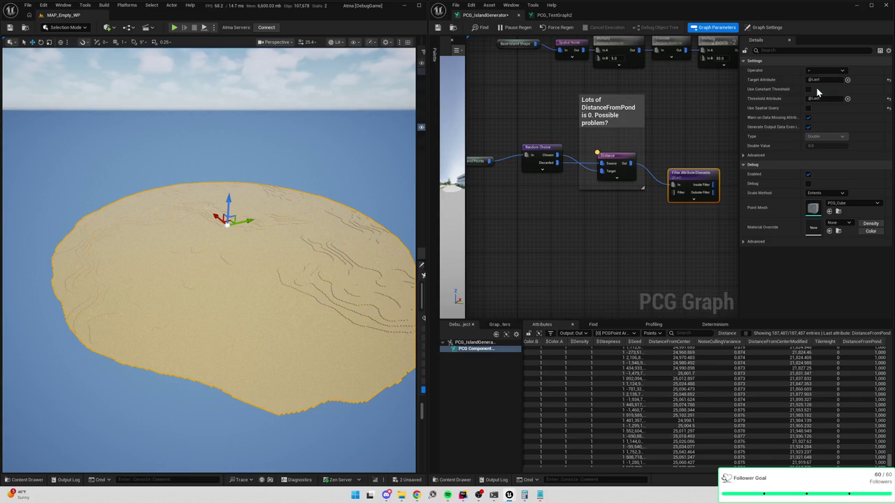
pyautogui.click(813, 79)
pyautogui.write('Distan')
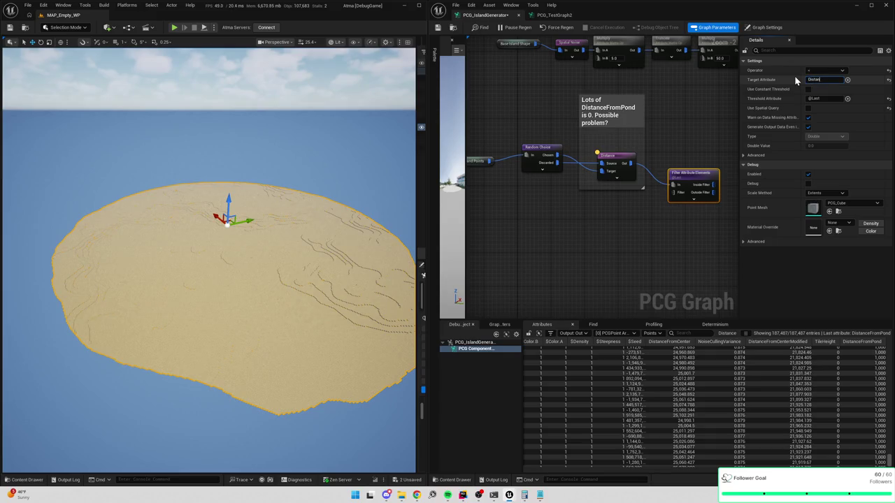
pyautogui.write('ceFromPond')
pyautogui.press('Return')
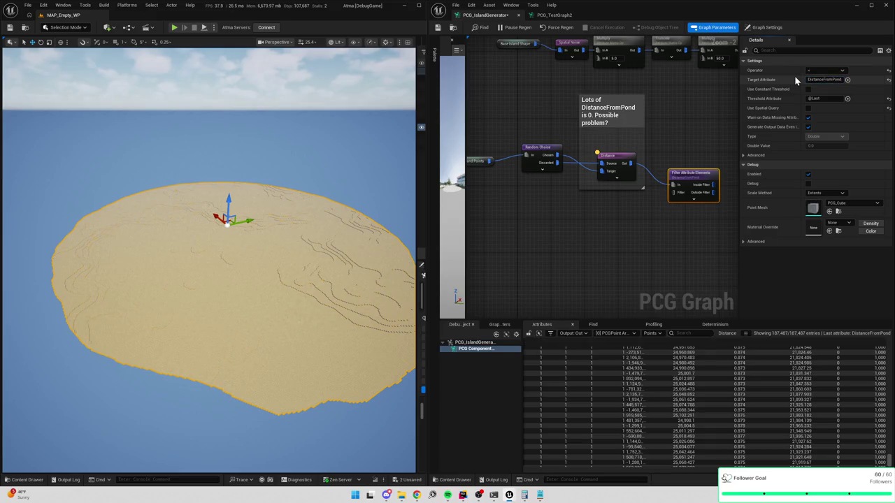
pyautogui.click(609, 155)
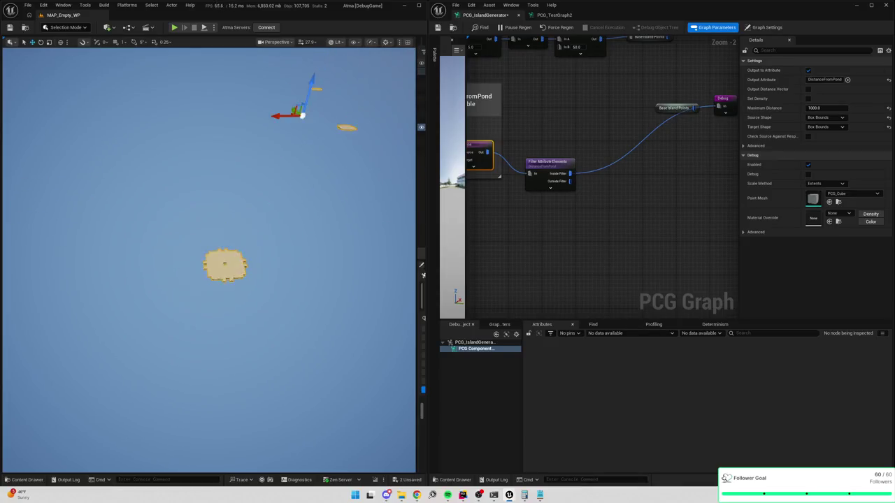
# Add a Merge Points node on the Inside Filter output, discarding a wrongly added merge node
pyautogui.moveTo(570, 175)
pyautogui.mouseDown()
pyautogui.moveTo(624, 172)
pyautogui.moveTo(661, 189)
pyautogui.mouseUp()
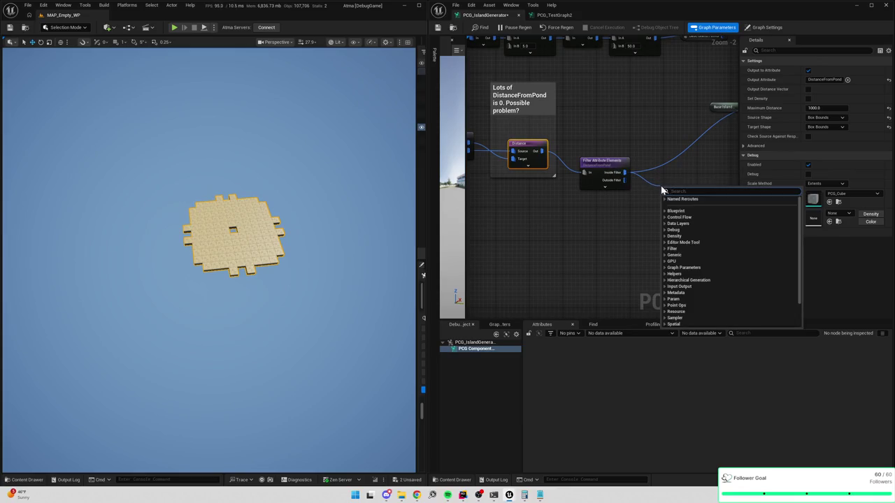
pyautogui.write('merge')
pyautogui.press('Return')
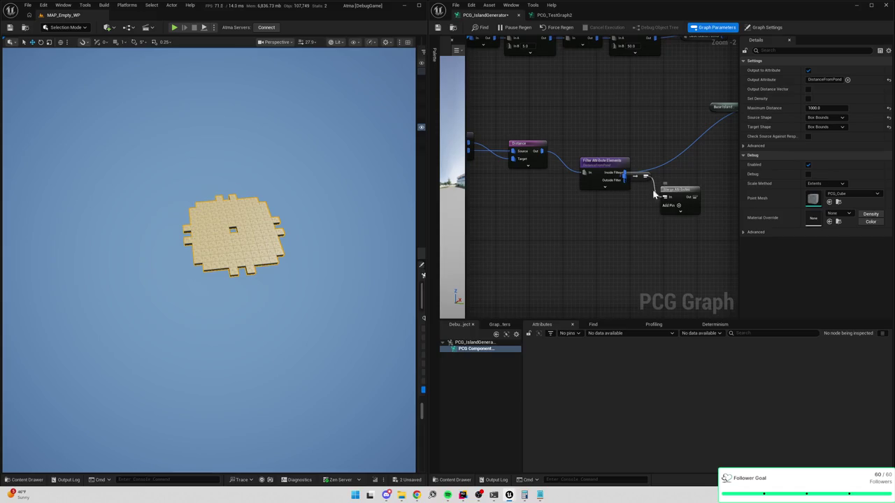
pyautogui.press('Delete')
pyautogui.moveTo(624, 172); pyautogui.dragTo(656, 181)
pyautogui.write('merge points')
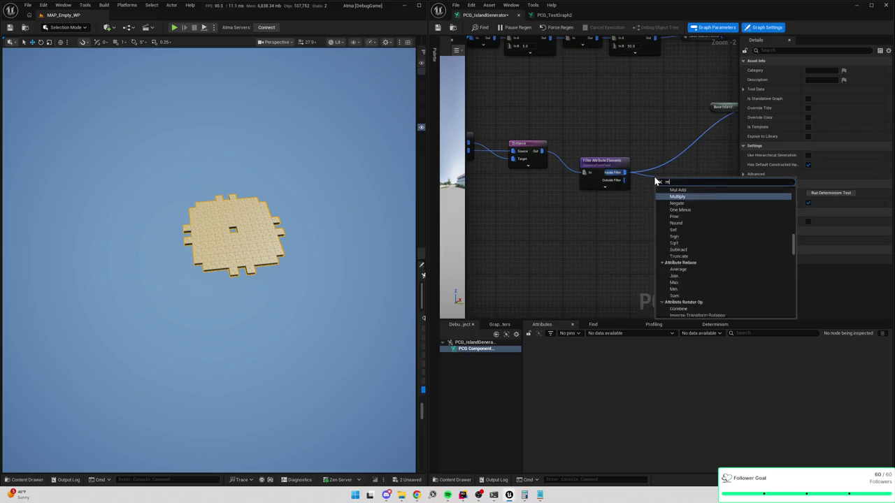
pyautogui.press('Return')
# Wire a second input into Merge Points and connect its output to the Debug node
pyautogui.moveTo(564, 222); pyautogui.dragTo(615, 224)
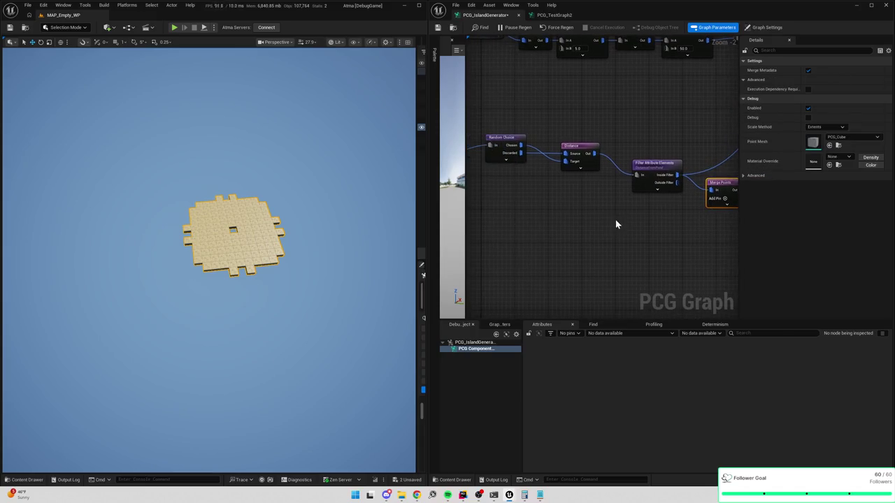
pyautogui.moveTo(716, 203); pyautogui.dragTo(715, 203)
pyautogui.press('Escape')
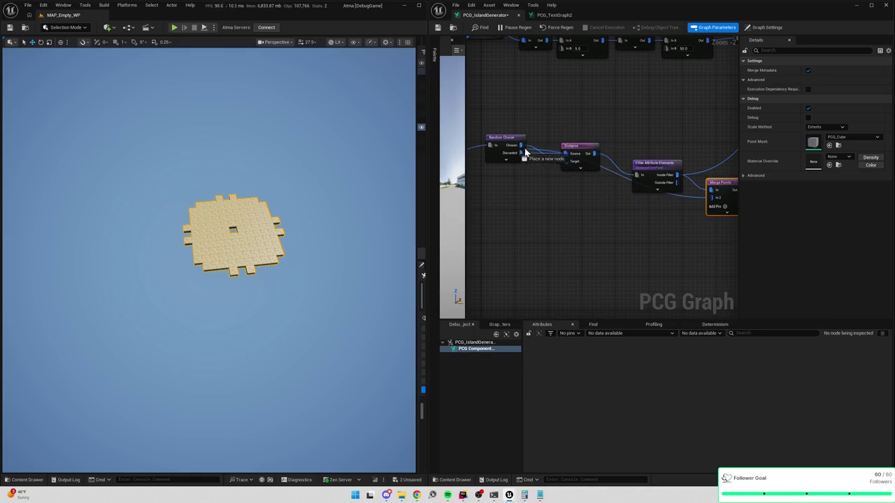
pyautogui.moveTo(639, 131); pyautogui.dragTo(482, 148)
pyautogui.moveTo(586, 207); pyautogui.dragTo(668, 125)
# Delete the stray reroute point on the Debug wire and nudge Merge Points up and left
pyautogui.moveTo(634, 210); pyautogui.dragTo(697, 188)
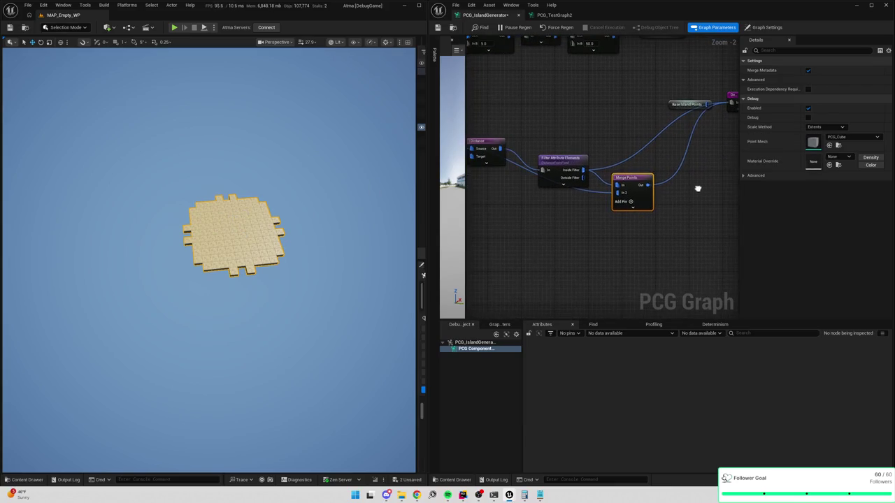
pyautogui.doubleClick(662, 128)
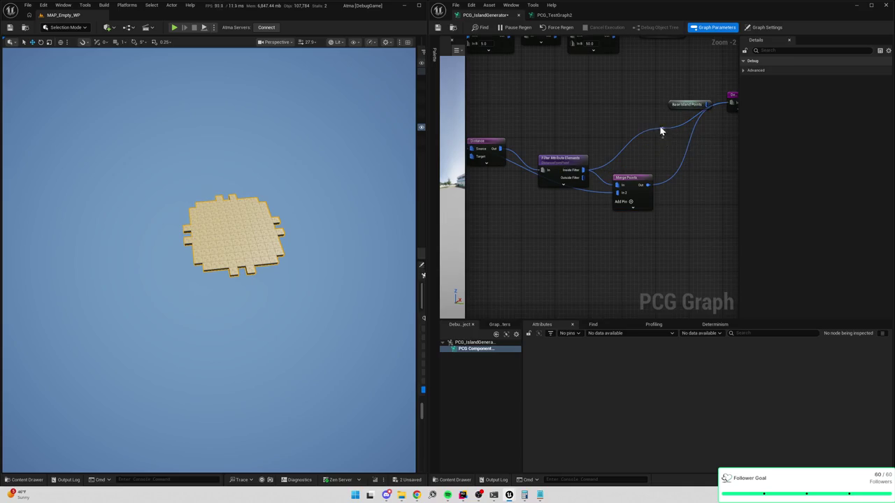
pyautogui.press('Delete')
pyautogui.moveTo(664, 133); pyautogui.dragTo(648, 123)
pyautogui.moveTo(610, 165); pyautogui.dragTo(603, 154)
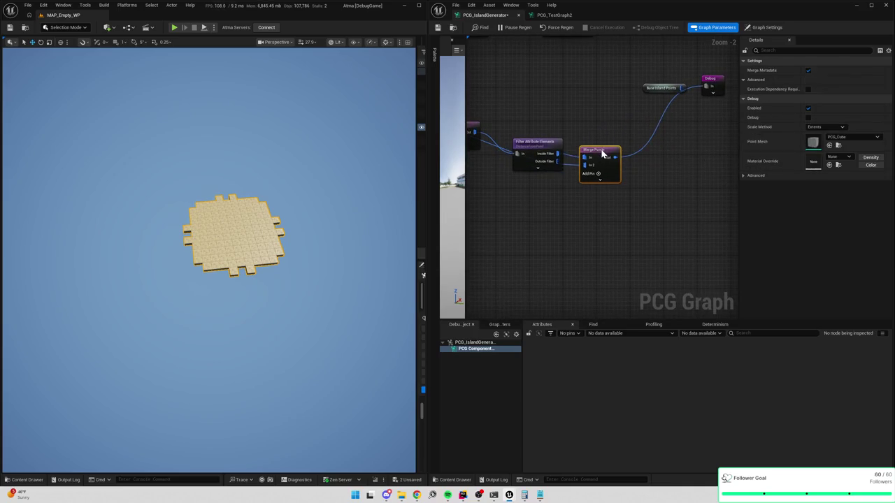
pyautogui.scroll(-2, 686, 238)
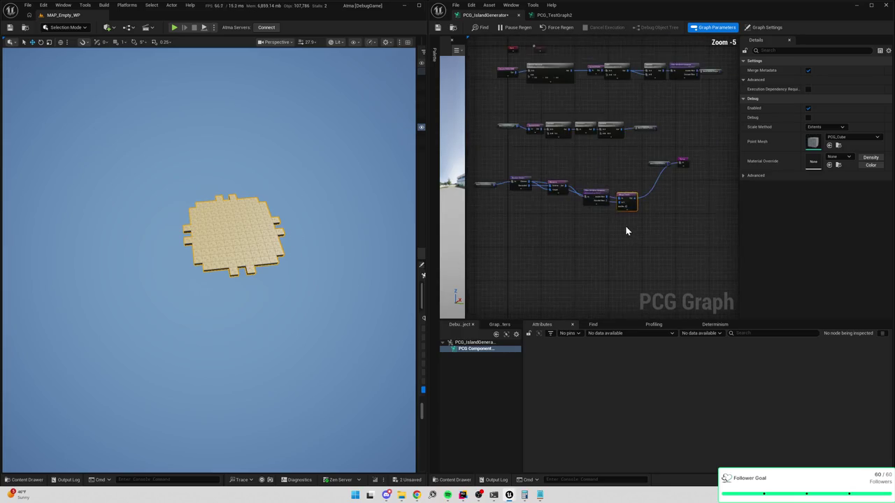
pyautogui.scroll(1, 622, 225)
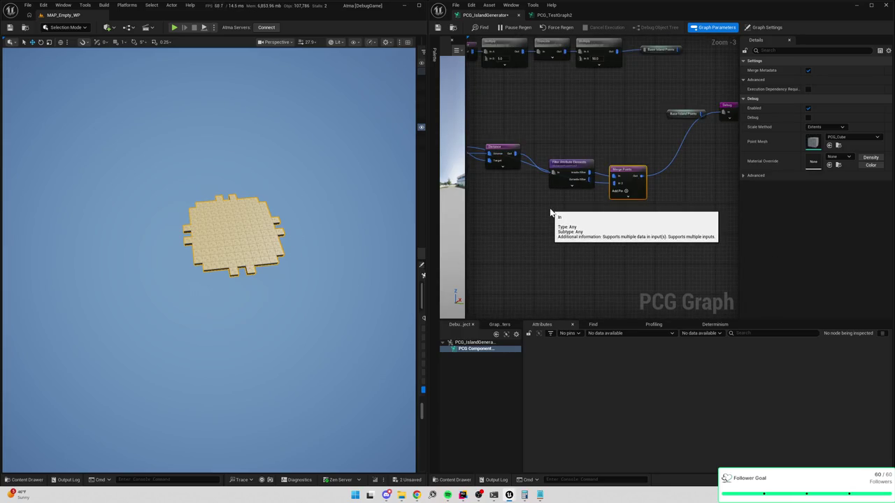
pyautogui.moveTo(571, 214); pyautogui.dragTo(622, 210)
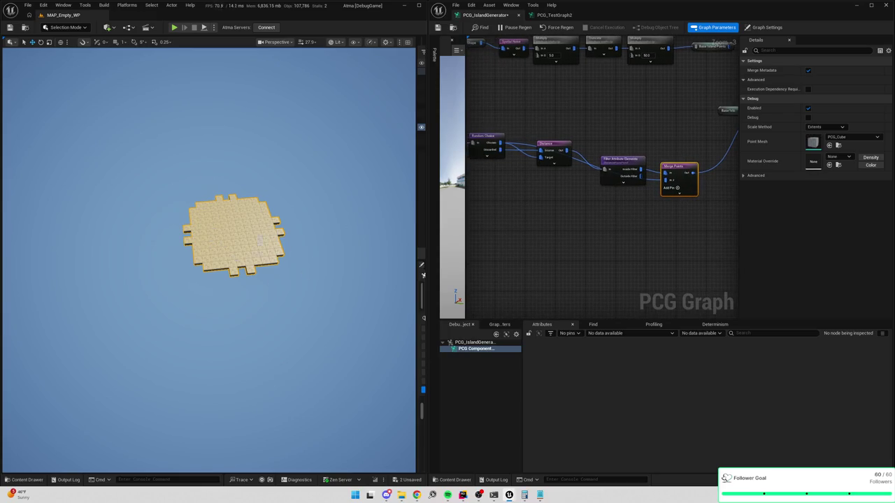
pyautogui.moveTo(612, 217); pyautogui.dragTo(638, 215)
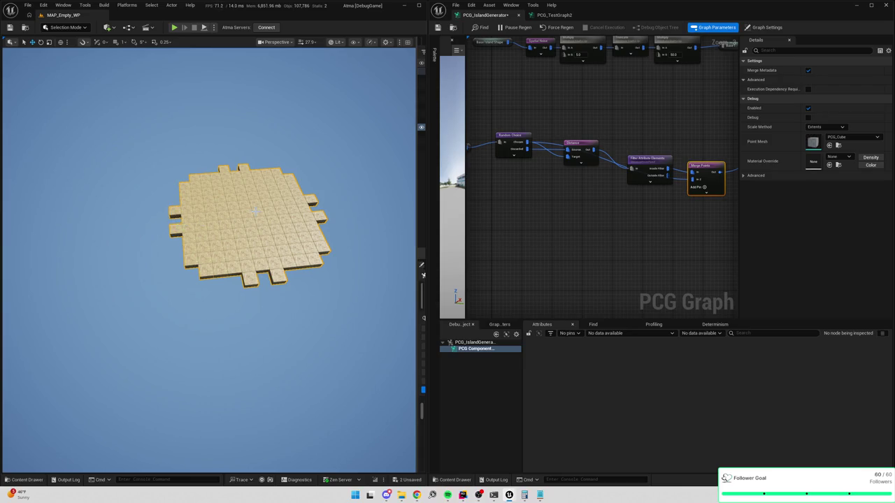
pyautogui.scroll(-2, 558, 218)
pyautogui.scroll(1, 558, 223)
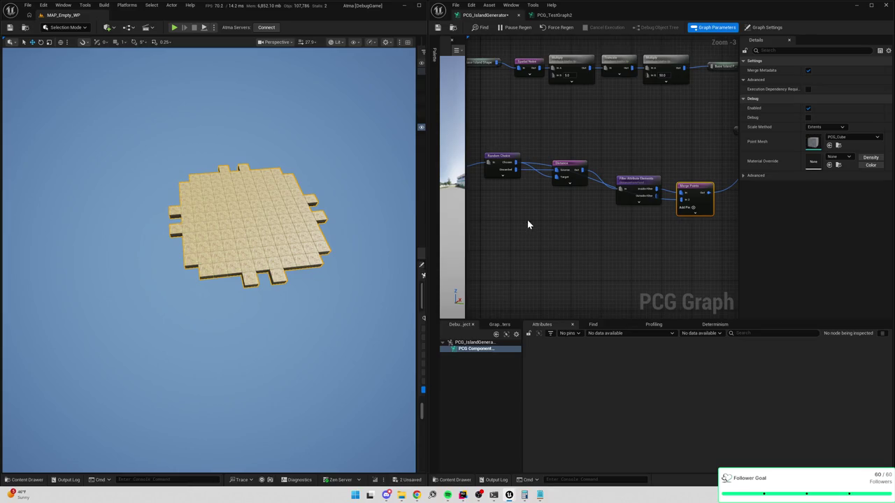
# Comment the Distance node with 'More DistanceFromPond 0s than expected. Possible Problem?'
pyautogui.moveTo(577, 139); pyautogui.dragTo(583, 258)
pyautogui.press('c')
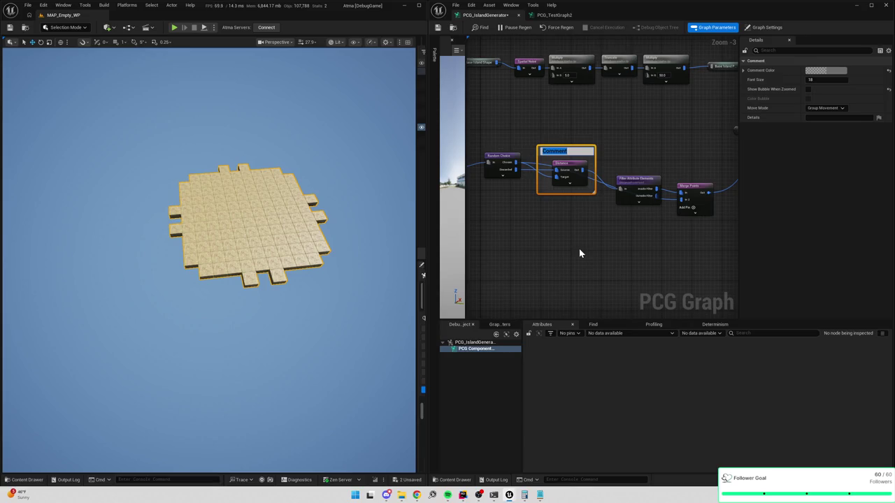
pyautogui.write('More DistanceFromPond Is th')
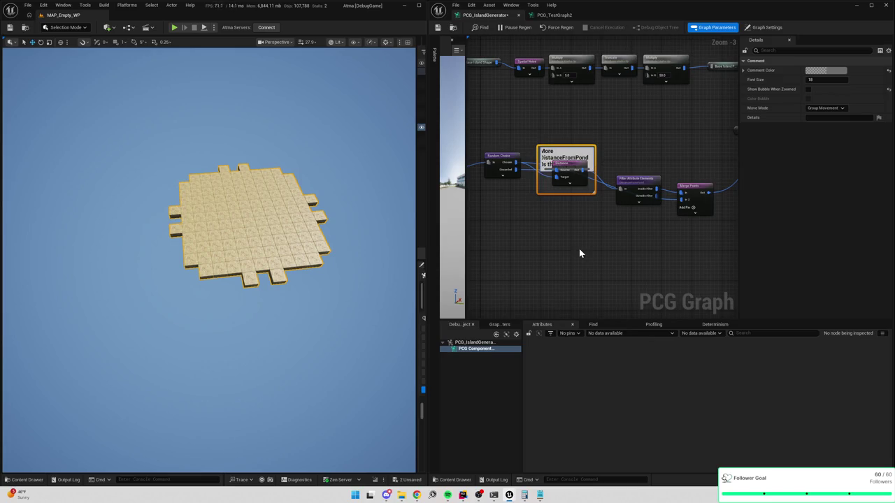
pyautogui.write('an expected. Possible Problem?')
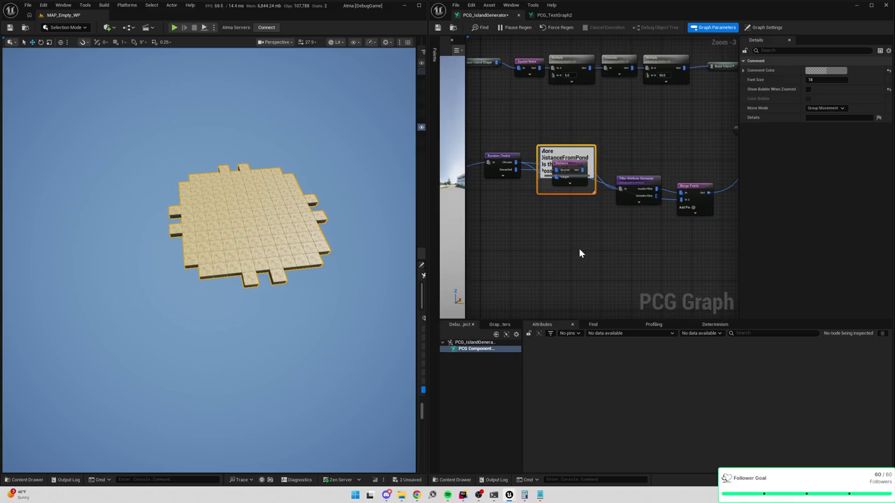
pyautogui.press('Return')
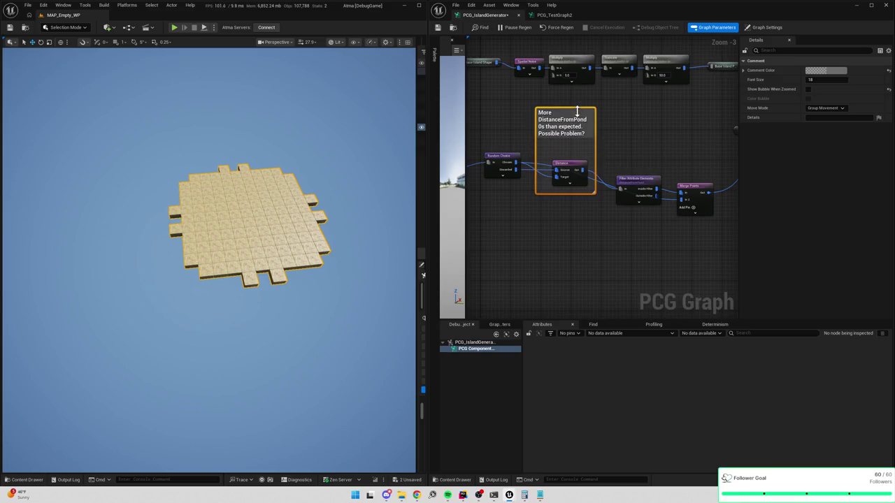
pyautogui.click(573, 171)
# Try Sphere Bounds, then Center, for the Distance node's Source and Target shapes
pyautogui.click(824, 118)
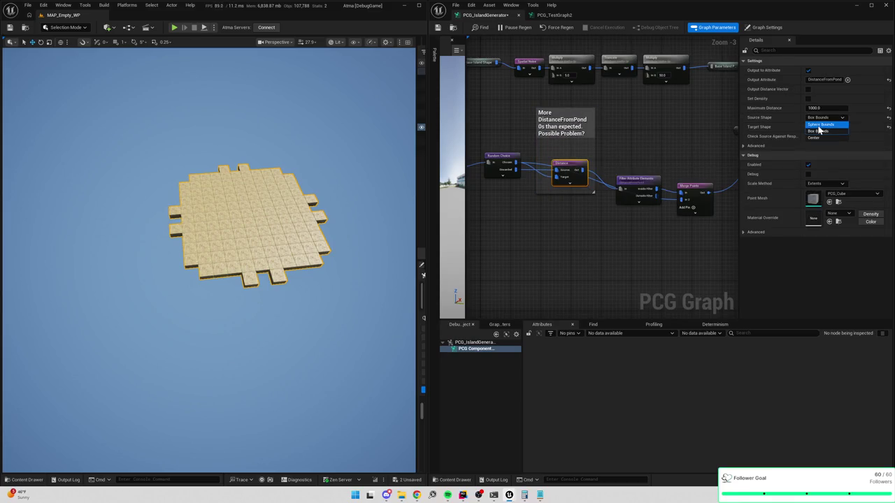
pyautogui.click(812, 123)
pyautogui.click(819, 129)
pyautogui.click(819, 142)
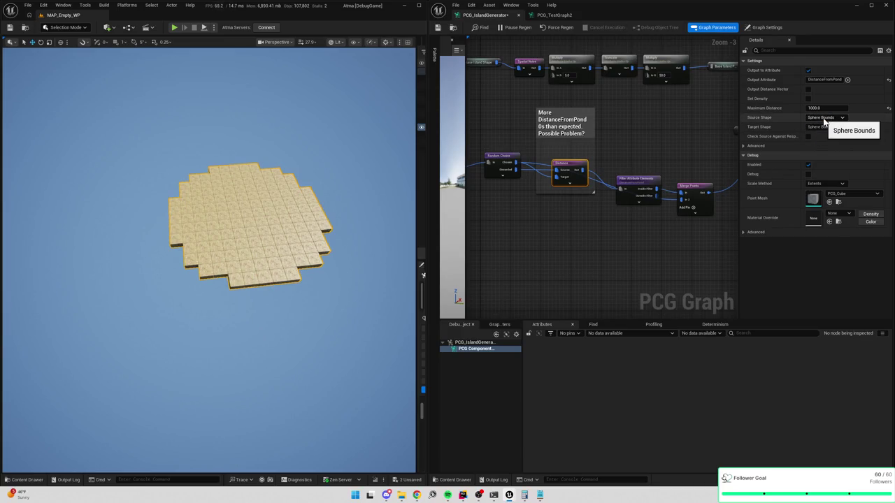
pyautogui.click(824, 118)
pyautogui.click(825, 138)
pyautogui.click(825, 127)
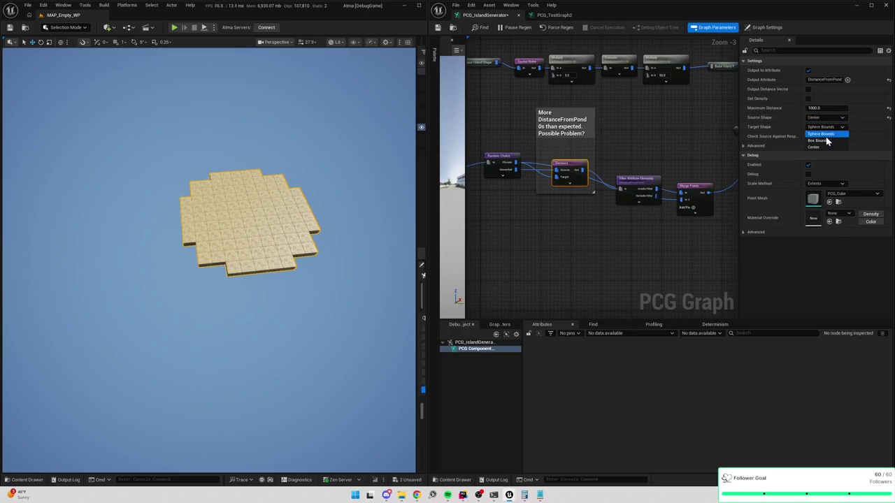
pyautogui.click(825, 148)
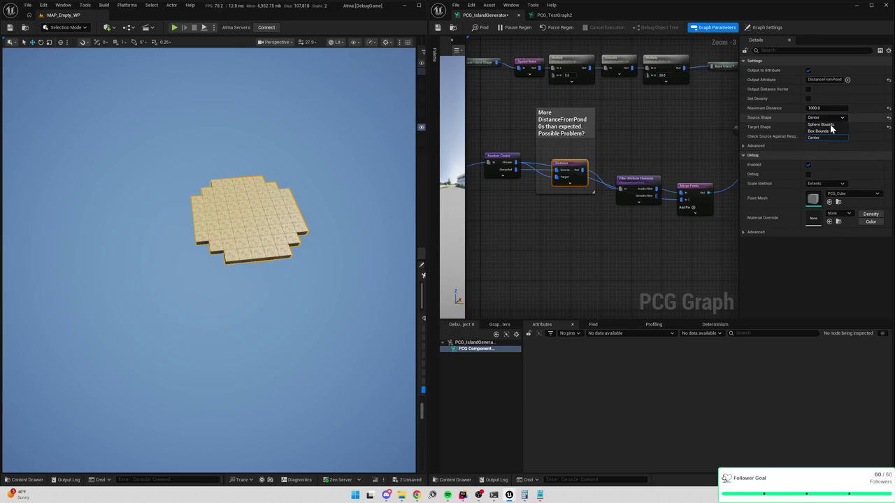
# After briefly trying Box Bounds, set both Source and Target Shape to Sphere Bounds
pyautogui.click(827, 127)
pyautogui.click(824, 140)
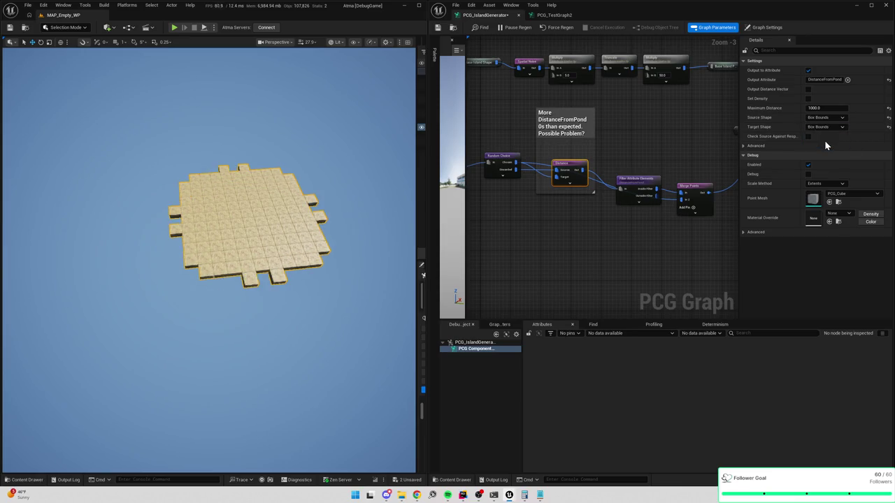
pyautogui.click(825, 127)
pyautogui.click(824, 135)
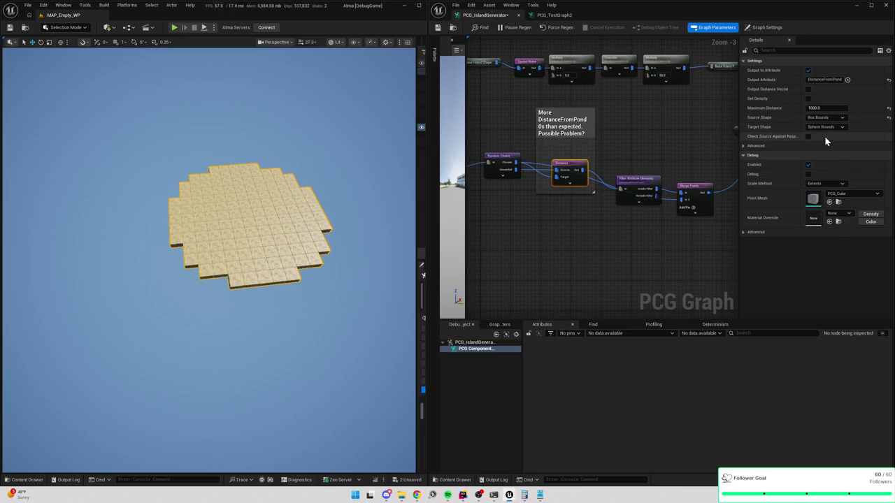
pyautogui.click(825, 117)
pyautogui.click(825, 127)
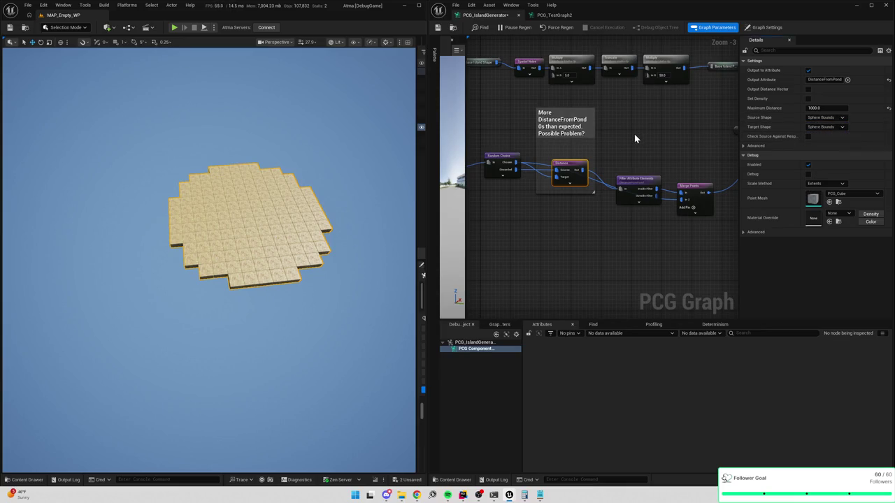
# Review the Debug node and commented Distance section, then narrow the Details panel
pyautogui.moveTo(634, 137)
pyautogui.mouseDown()
pyautogui.moveTo(570, 143)
pyautogui.moveTo(501, 168)
pyautogui.mouseUp()
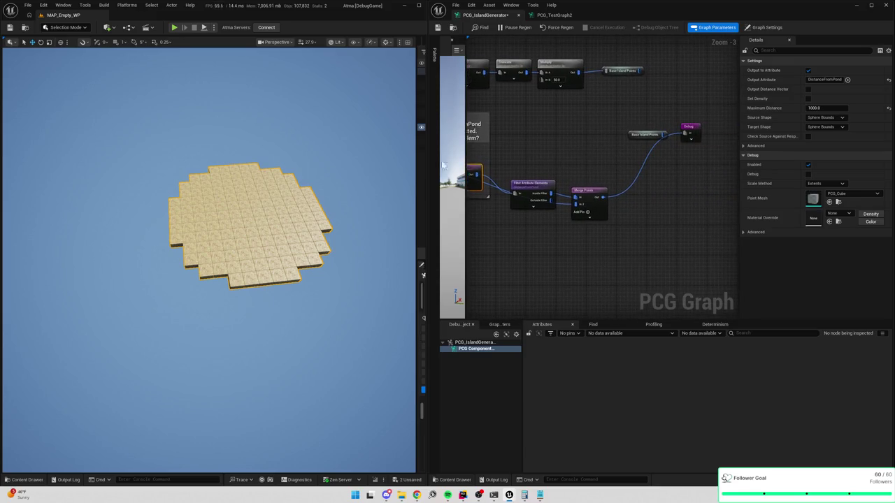
pyautogui.scroll(-3, 310, 160)
pyautogui.scroll(-5, 514, 195)
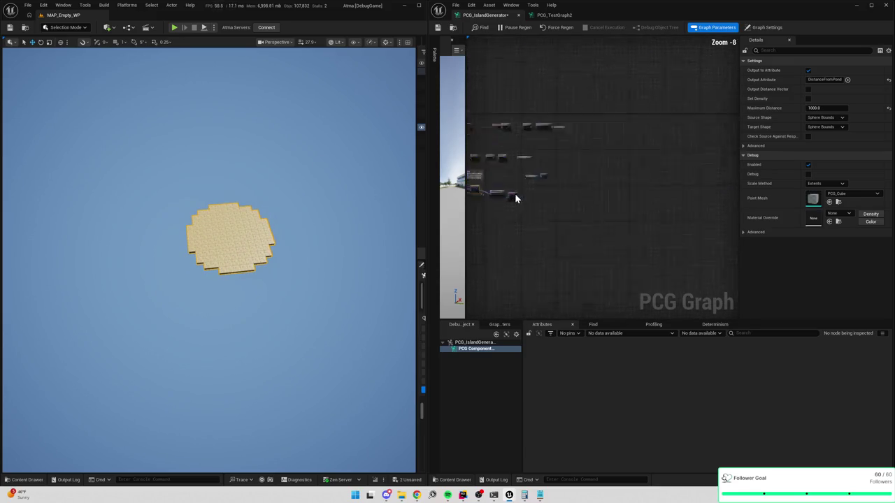
pyautogui.scroll(4, 521, 190)
pyautogui.moveTo(548, 103)
pyautogui.mouseDown()
pyautogui.moveTo(581, 88)
pyautogui.moveTo(635, 89)
pyautogui.mouseUp()
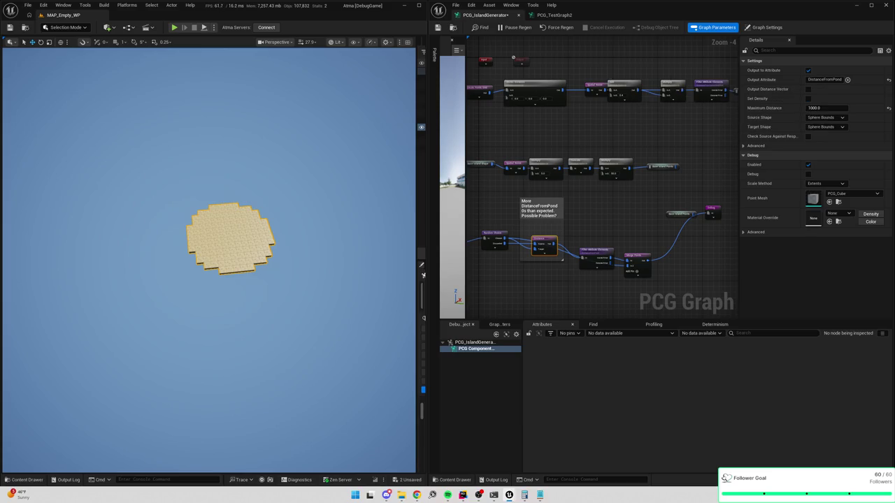
pyautogui.scroll(-3, 565, 125)
pyautogui.scroll(4, 565, 125)
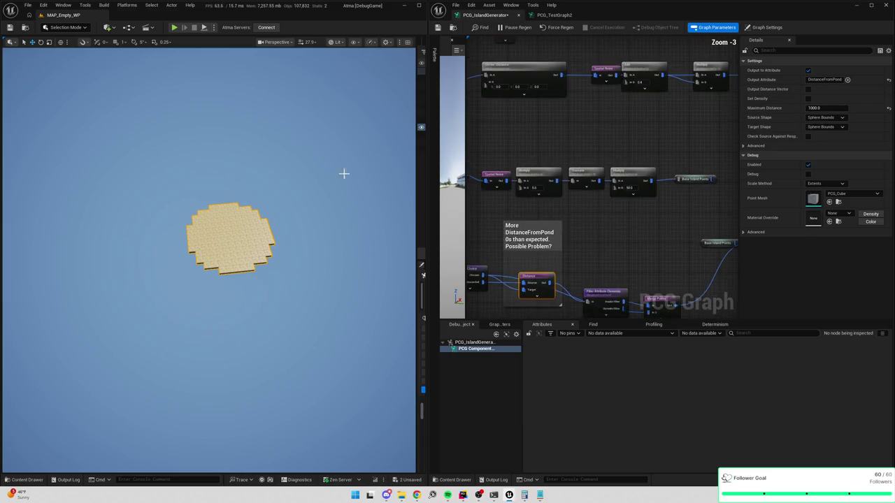
pyautogui.moveTo(591, 236); pyautogui.dragTo(636, 215)
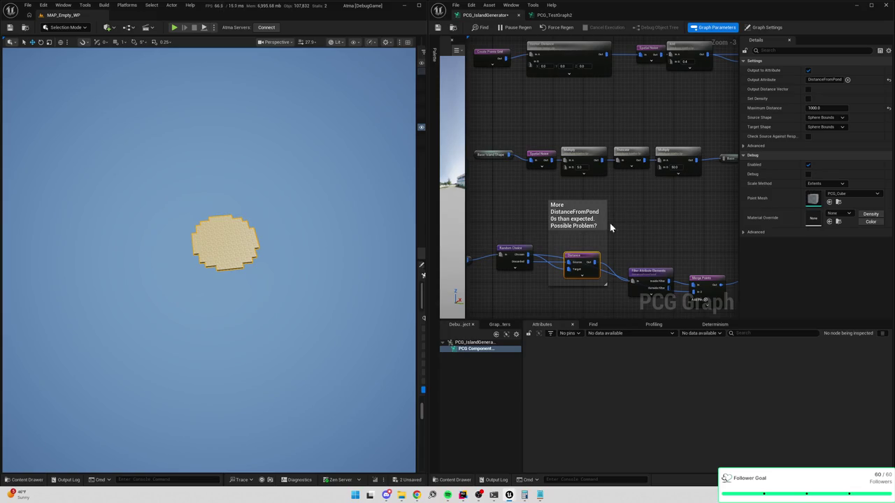
pyautogui.moveTo(612, 220); pyautogui.dragTo(672, 182)
pyautogui.moveTo(744, 198); pyautogui.dragTo(800, 197)
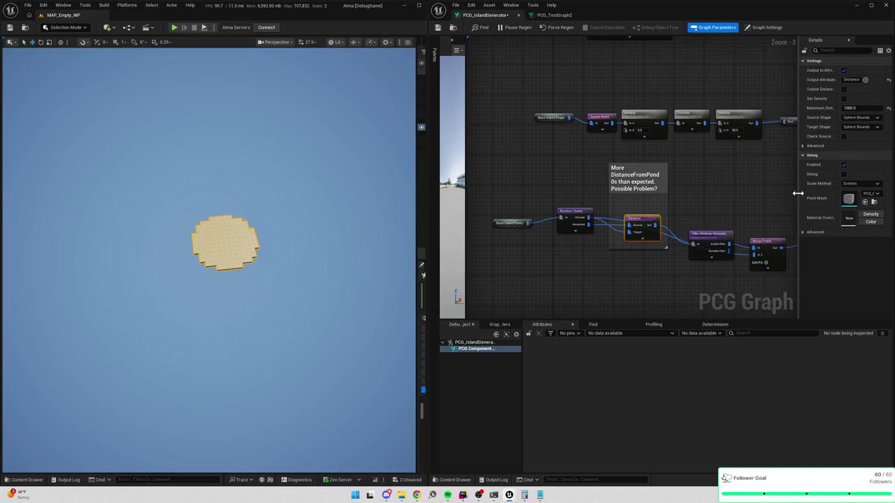
# Shift Base Island Points and Random Choice right and cut the wire into the Debug node
pyautogui.moveTo(493, 218); pyautogui.dragTo(511, 214)
pyautogui.moveTo(567, 202)
pyautogui.mouseDown()
pyautogui.moveTo(651, 213)
pyautogui.moveTo(592, 222)
pyautogui.moveTo(646, 167)
pyautogui.moveTo(613, 162)
pyautogui.moveTo(655, 149)
pyautogui.moveTo(665, 91)
pyautogui.mouseUp()
pyautogui.moveTo(717, 184)
pyautogui.mouseDown()
pyautogui.moveTo(678, 222)
pyautogui.moveTo(673, 209)
pyautogui.mouseUp()
# Disable the Debug node and clear the selection to show the graph settings
pyautogui.keyDown('alt'); pyautogui.click(678, 216); pyautogui.keyUp('alt')
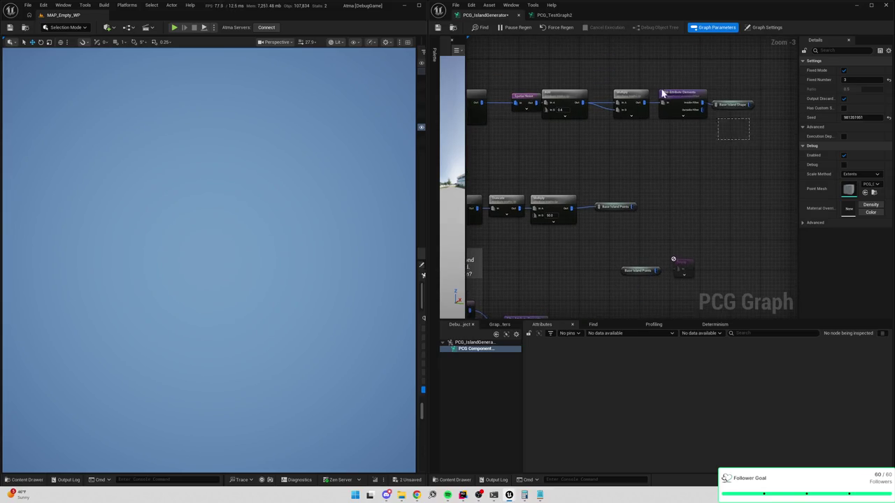
pyautogui.click(693, 104)
pyautogui.moveTo(687, 127); pyautogui.dragTo(712, 150)
pyautogui.click(578, 164)
pyautogui.scroll(-1, 618, 162)
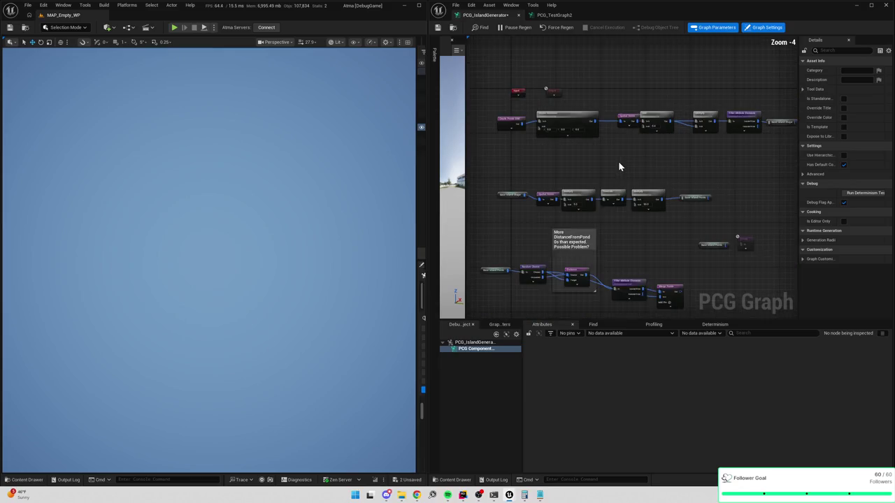
pyautogui.scroll(1, 563, 163)
# Paste a trial copy of the Spatial Noise, Add and Multiply nodes, then delete it
pyautogui.moveTo(563, 157)
pyautogui.mouseDown()
pyautogui.moveTo(696, 120)
pyautogui.moveTo(589, 128)
pyautogui.mouseUp()
pyautogui.moveTo(532, 152); pyautogui.dragTo(675, 100)
pyautogui.moveTo(665, 86); pyautogui.dragTo(665, 87)
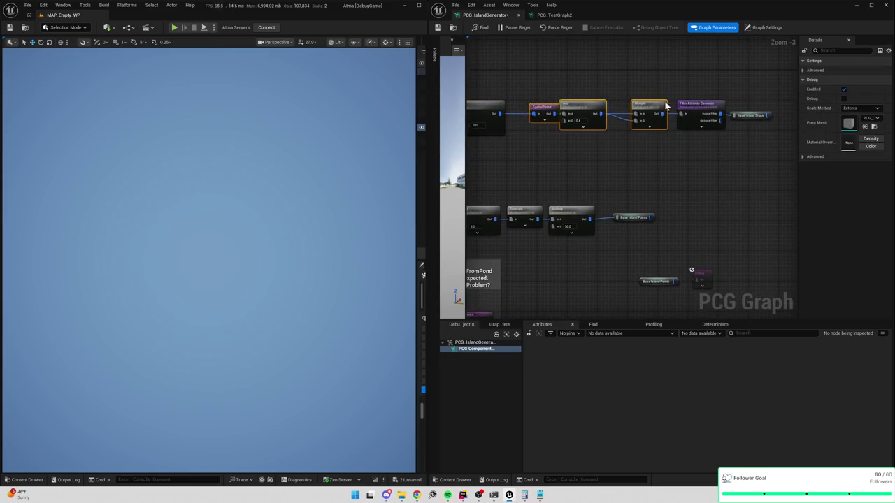
pyautogui.hotkey('ctrl', 'v')
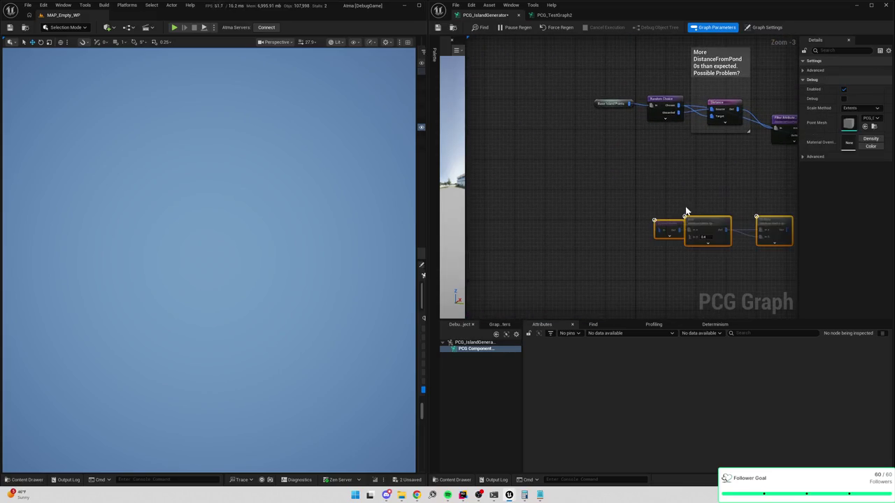
pyautogui.moveTo(615, 230); pyautogui.dragTo(649, 203)
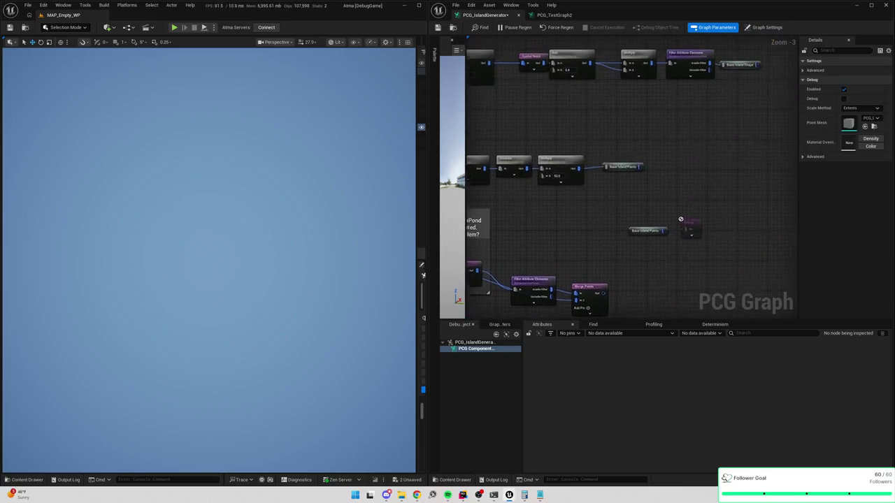
pyautogui.moveTo(570, 206); pyautogui.dragTo(726, 258)
pyautogui.press('Delete')
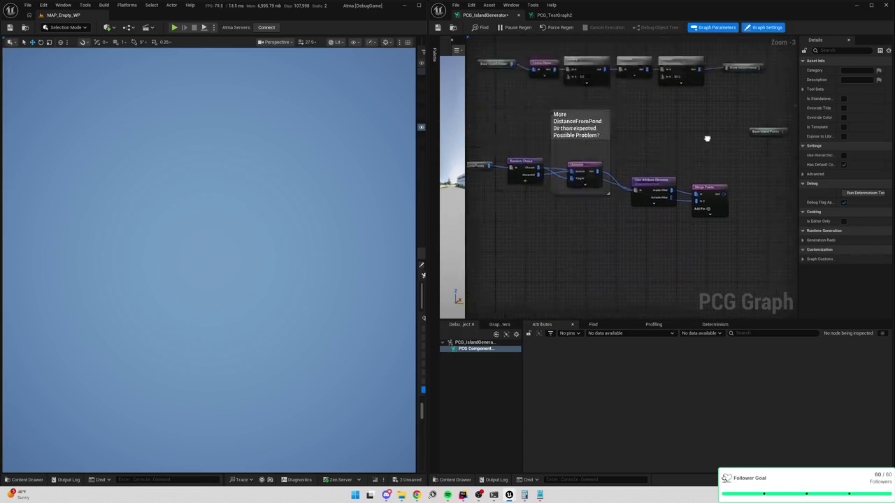
# Paste a copy of the four top-row nodes and shift Base Island Points, Random Choice and the Distance group left
pyautogui.moveTo(601, 129); pyautogui.dragTo(767, 61)
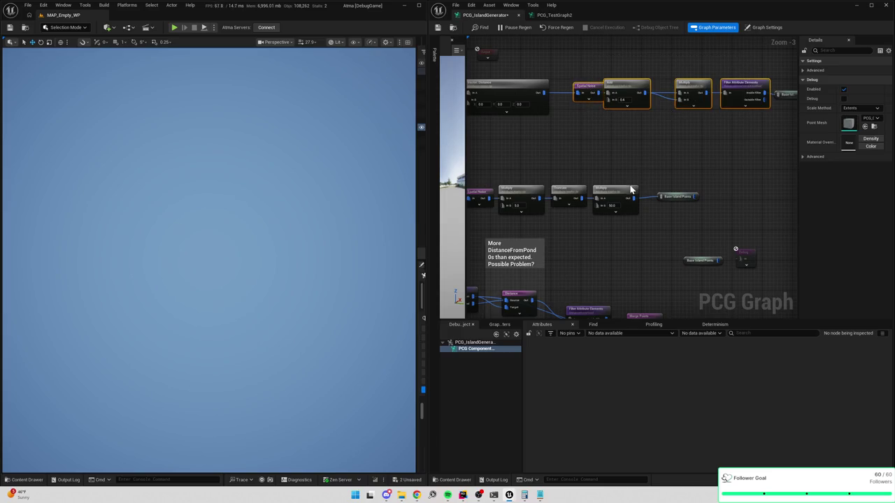
pyautogui.hotkey('ctrl', 'v')
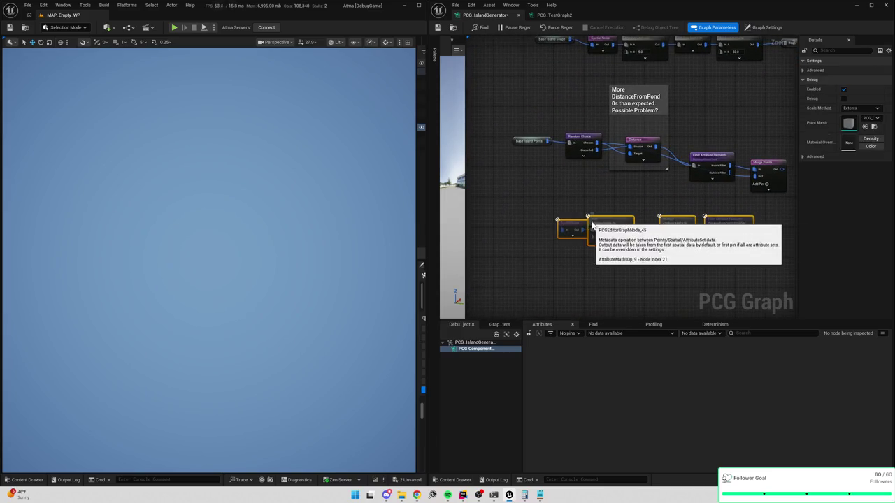
pyautogui.click(530, 141)
pyautogui.keyDown('shift'); pyautogui.click(586, 138); pyautogui.keyUp('shift')
pyautogui.moveTo(586, 139); pyautogui.dragTo(571, 140)
pyautogui.moveTo(552, 82)
pyautogui.mouseDown()
pyautogui.moveTo(719, 184)
pyautogui.moveTo(692, 183)
pyautogui.moveTo(715, 147)
pyautogui.moveTo(672, 135)
pyautogui.mouseUp()
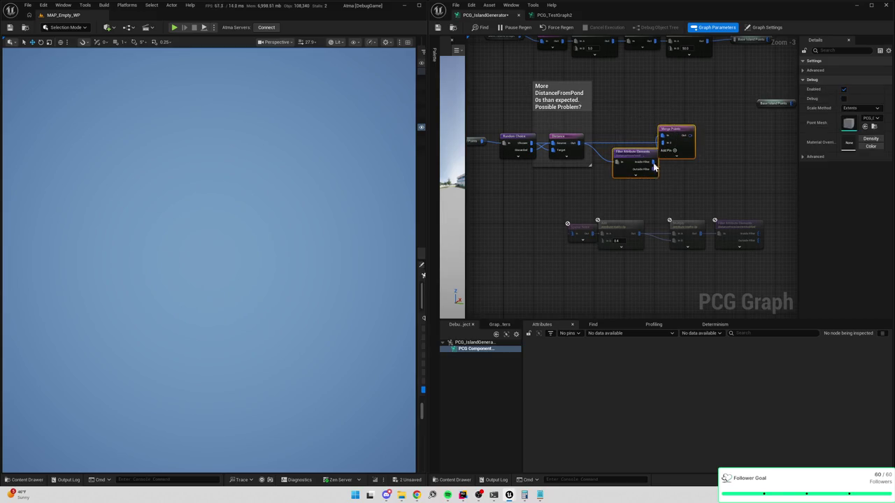
# Move the four loose noise and math nodes beside Merge Points and wire Merge Points Out into Spatial Noise
pyautogui.click(633, 160)
pyautogui.moveTo(634, 158); pyautogui.dragTo(618, 158)
pyautogui.moveTo(499, 197); pyautogui.dragTo(735, 274)
pyautogui.moveTo(618, 227); pyautogui.dragTo(747, 188)
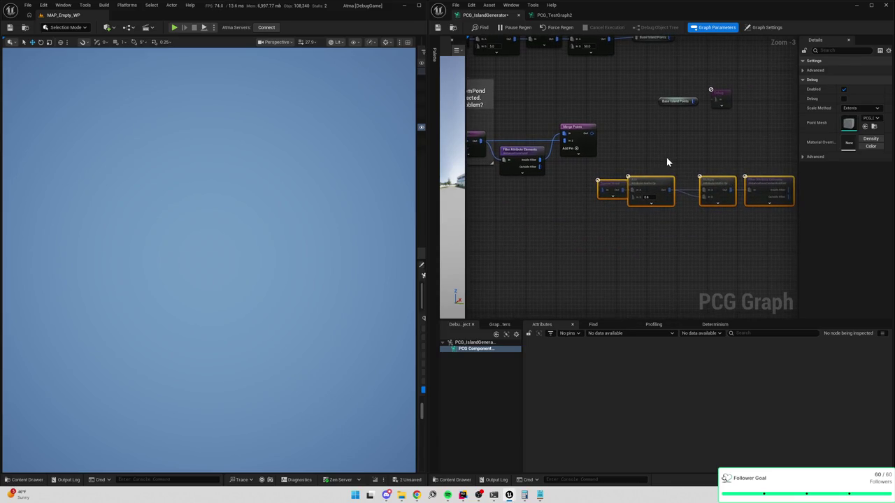
pyautogui.press('f')
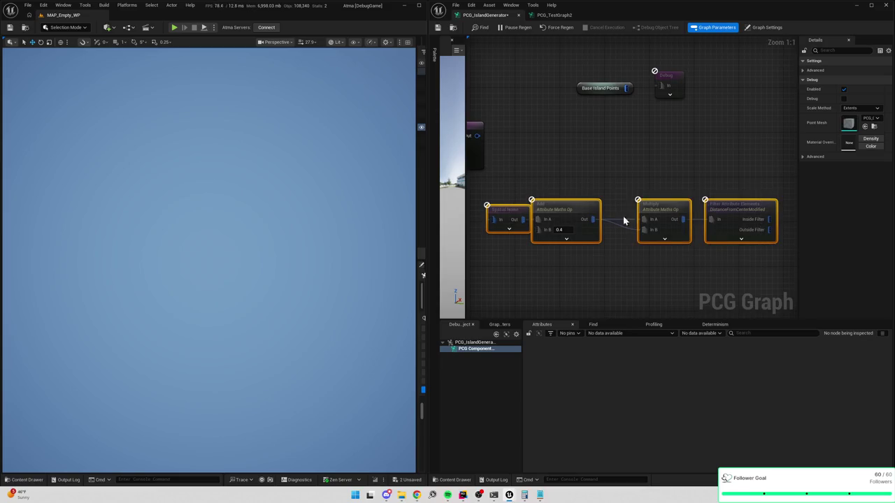
pyautogui.moveTo(543, 140); pyautogui.dragTo(588, 194)
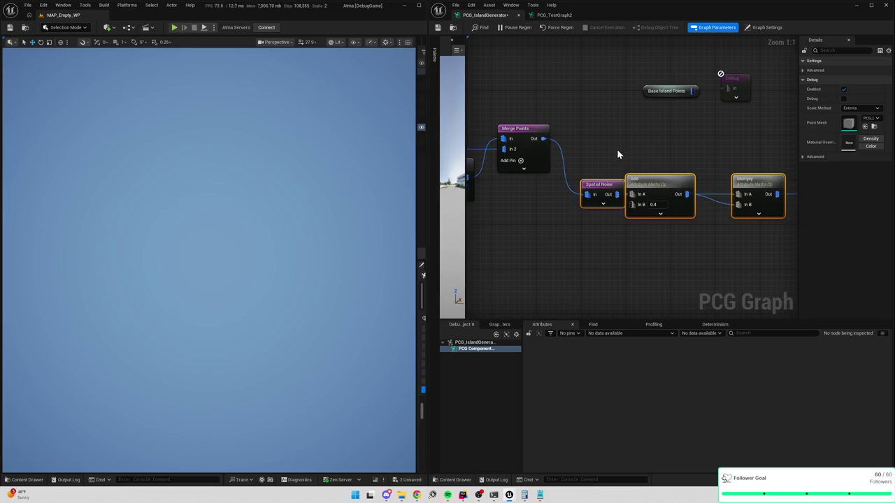
# Set the Multiply's first input source to DistanceFromPond, checking the Distance node's output attribute name
pyautogui.click(599, 186)
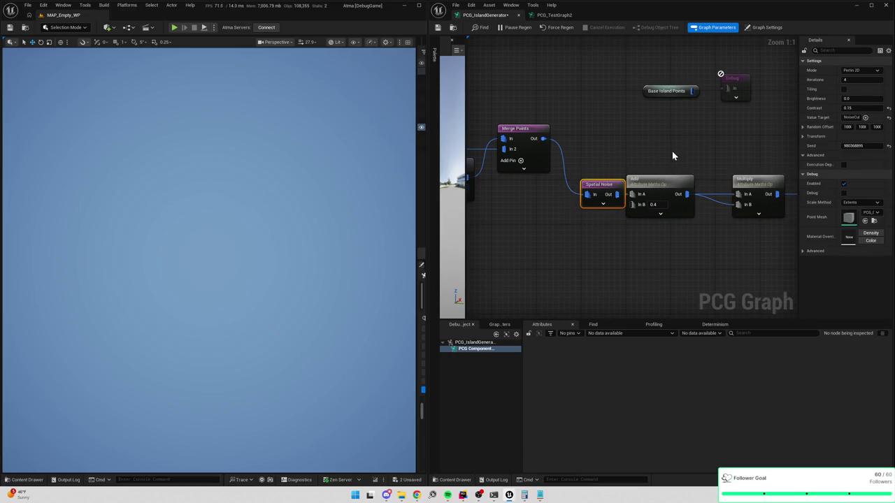
pyautogui.moveTo(796, 137)
pyautogui.mouseDown()
pyautogui.moveTo(693, 140)
pyautogui.moveTo(793, 152)
pyautogui.mouseUp()
pyautogui.click(635, 217)
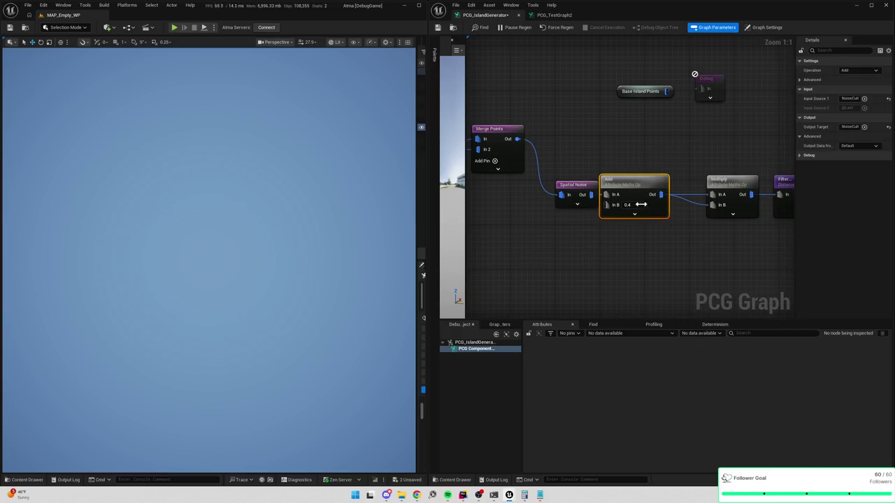
pyautogui.click(651, 196)
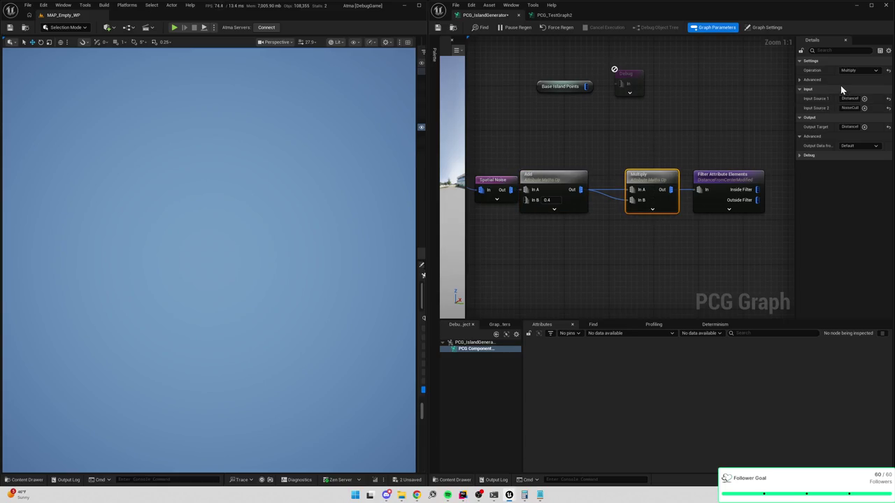
pyautogui.moveTo(794, 114); pyautogui.dragTo(738, 114)
pyautogui.click(823, 97)
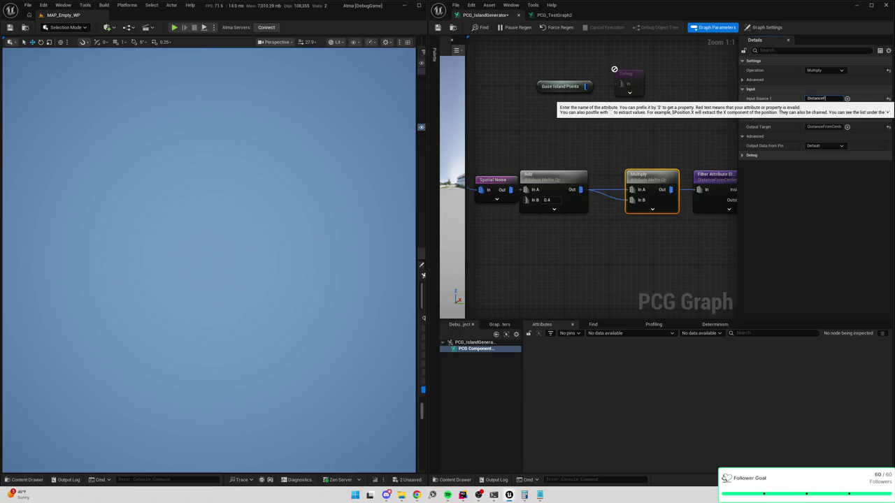
pyautogui.moveTo(609, 126); pyautogui.dragTo(611, 194)
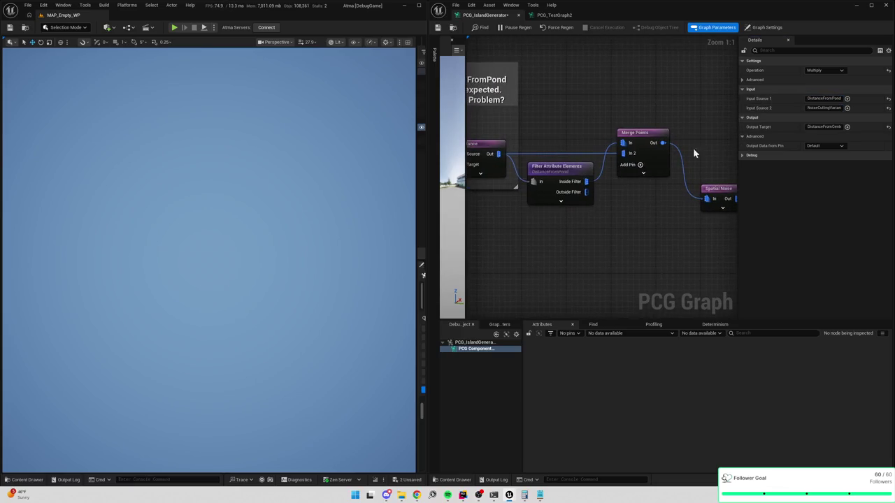
pyautogui.click(824, 79)
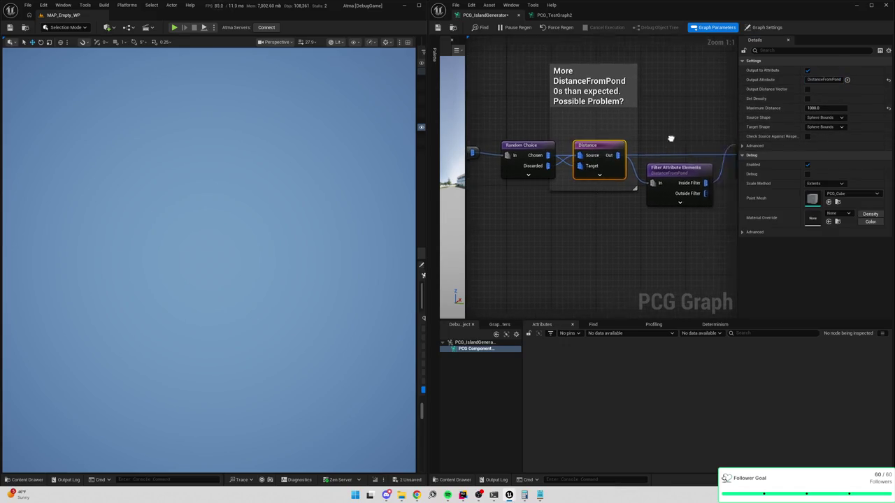
# Set the Filter Attribute Elements target attribute to DistanceFromPond and send its inside points to Debug
pyautogui.moveTo(637, 139); pyautogui.dragTo(648, 232)
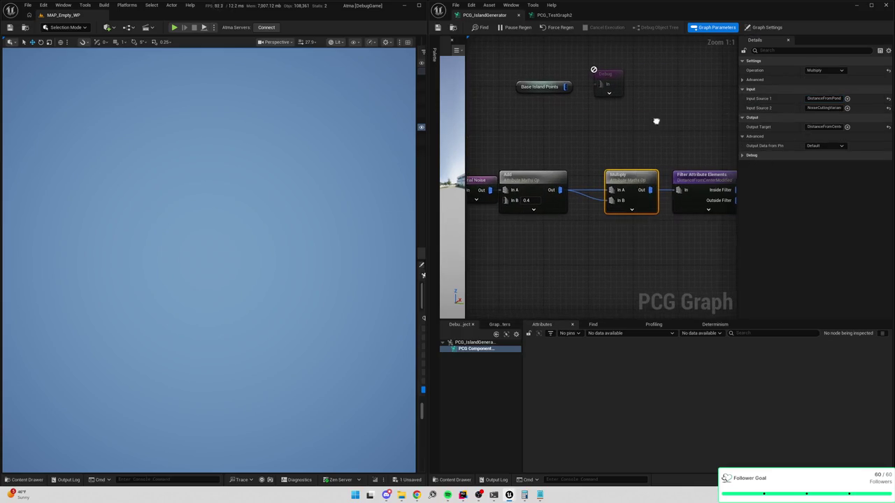
pyautogui.moveTo(657, 126); pyautogui.dragTo(600, 128)
pyautogui.click(650, 181)
pyautogui.click(825, 79)
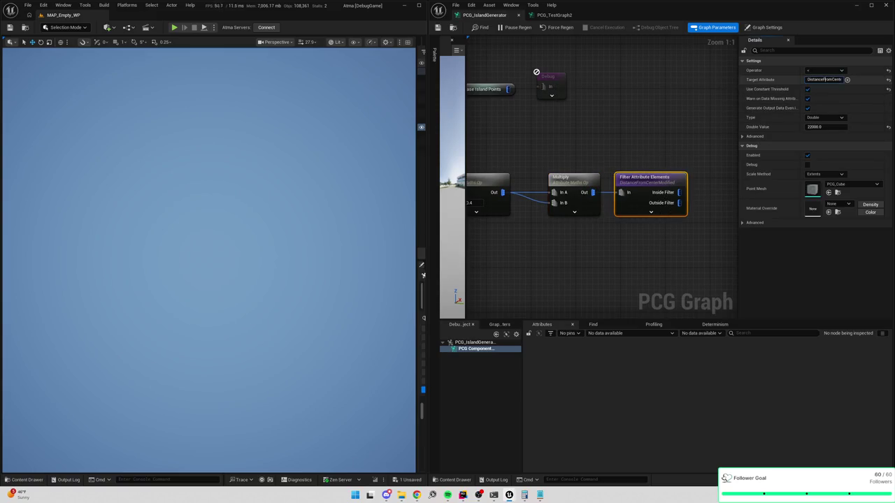
pyautogui.hotkey('ctrl', 'a')
pyautogui.click(653, 119)
pyautogui.click(650, 180)
pyautogui.click(825, 79)
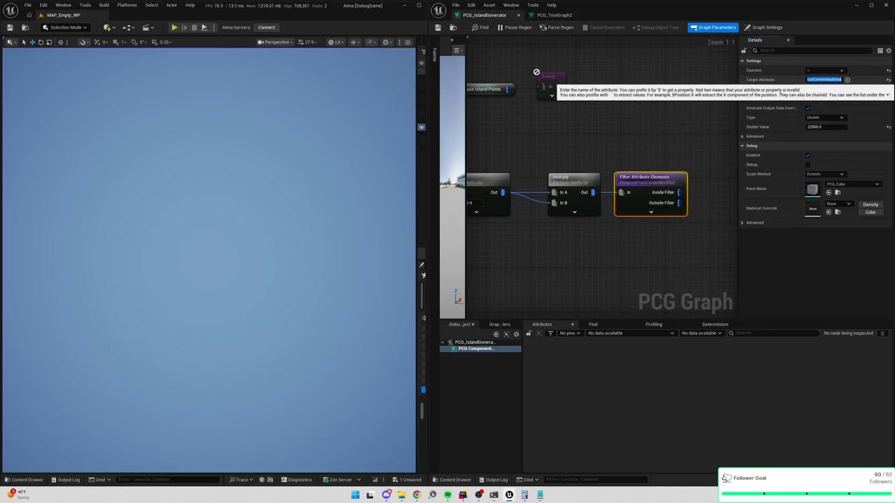
pyautogui.hotkey('ctrl', 'v')
pyautogui.press('Return')
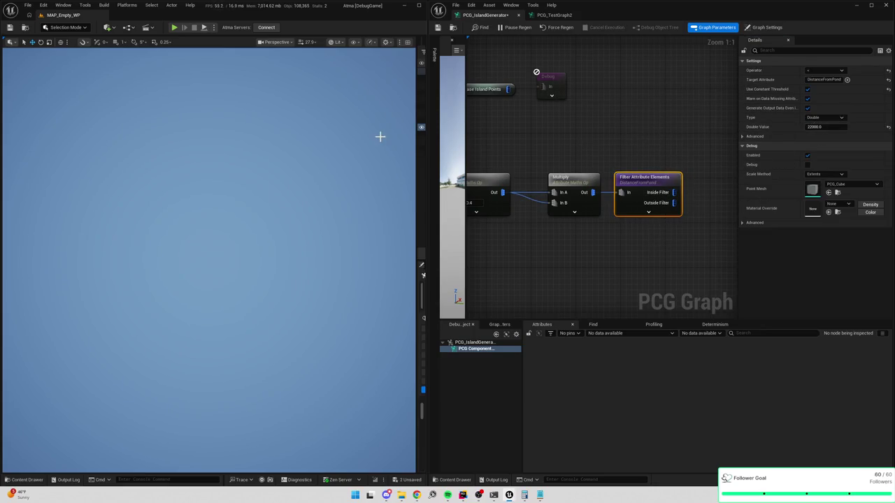
pyautogui.moveTo(553, 80)
pyautogui.mouseDown()
pyautogui.moveTo(729, 179)
pyautogui.moveTo(685, 189)
pyautogui.mouseUp()
pyautogui.moveTo(558, 69)
pyautogui.mouseDown()
pyautogui.moveTo(723, 104)
pyautogui.moveTo(661, 121)
pyautogui.mouseUp()
# Inspect the filter node's point data in the attribute table
pyautogui.press('a')
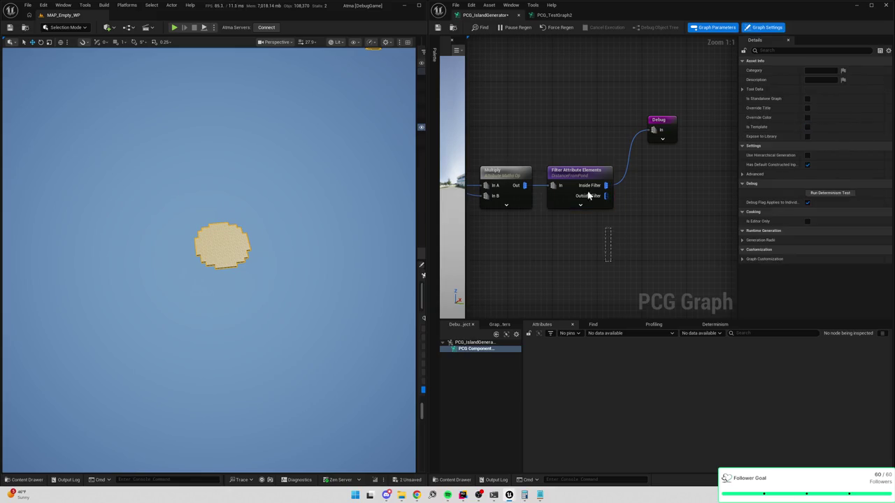
pyautogui.scroll(-10, 860, 387)
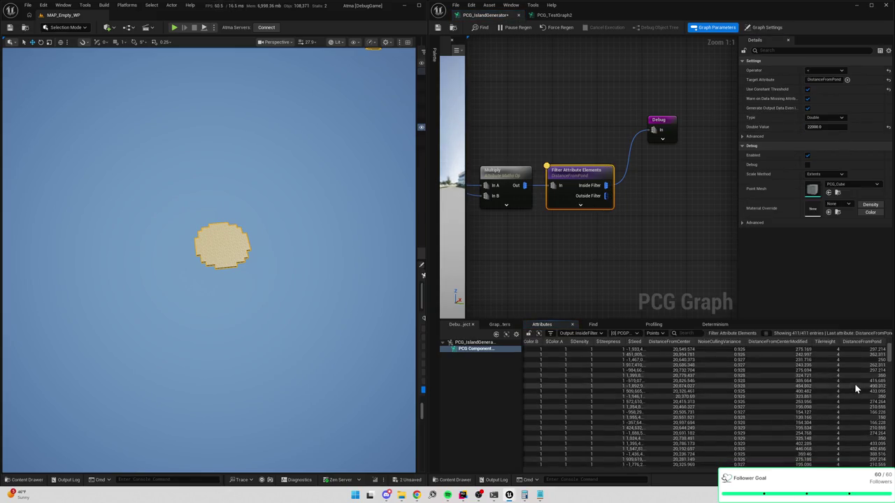
pyautogui.scroll(-10, 853, 402)
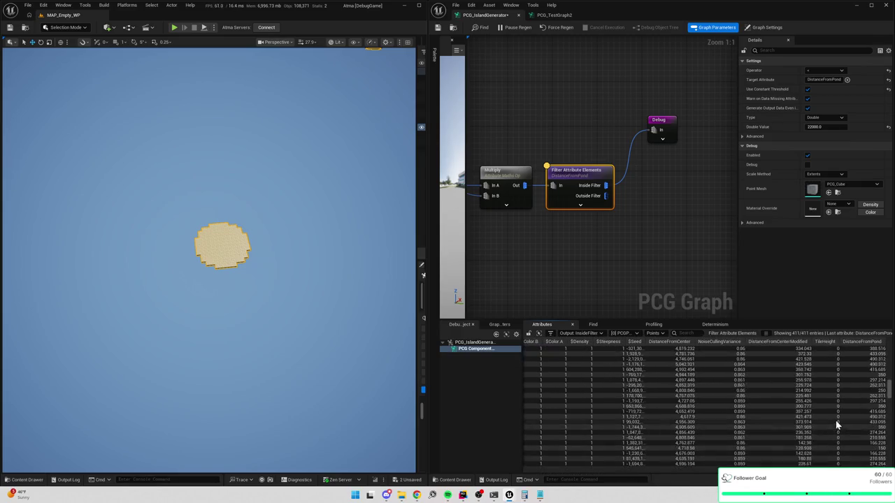
pyautogui.moveTo(887, 378)
pyautogui.mouseDown()
pyautogui.moveTo(889, 355)
pyautogui.moveTo(890, 458)
pyautogui.mouseUp()
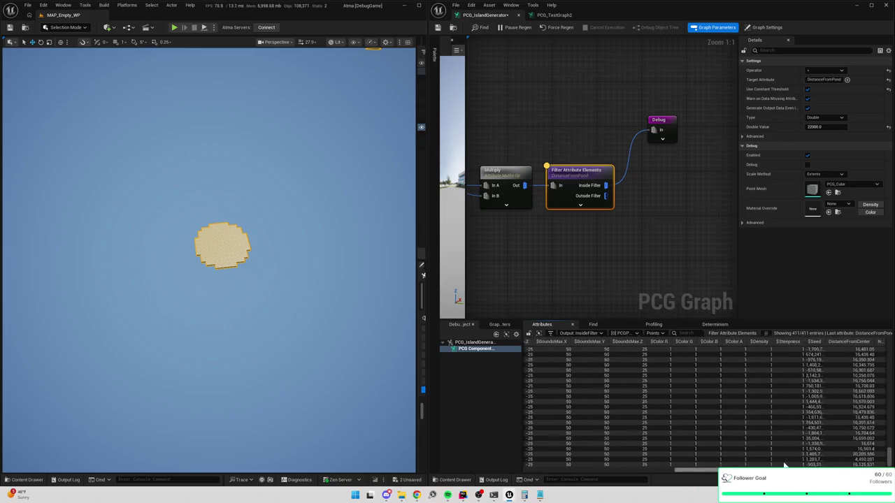
pyautogui.moveTo(665, 275)
pyautogui.mouseDown()
pyautogui.moveTo(615, 258)
pyautogui.moveTo(650, 232)
pyautogui.moveTo(512, 211)
pyautogui.mouseUp()
pyautogui.scroll(-2, 650, 232)
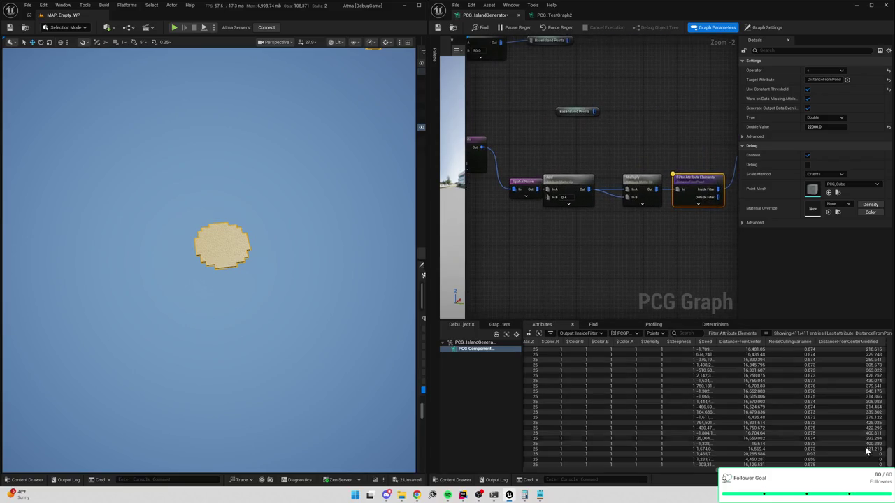
pyautogui.scroll(3, 887, 451)
pyautogui.scroll(10, 886, 451)
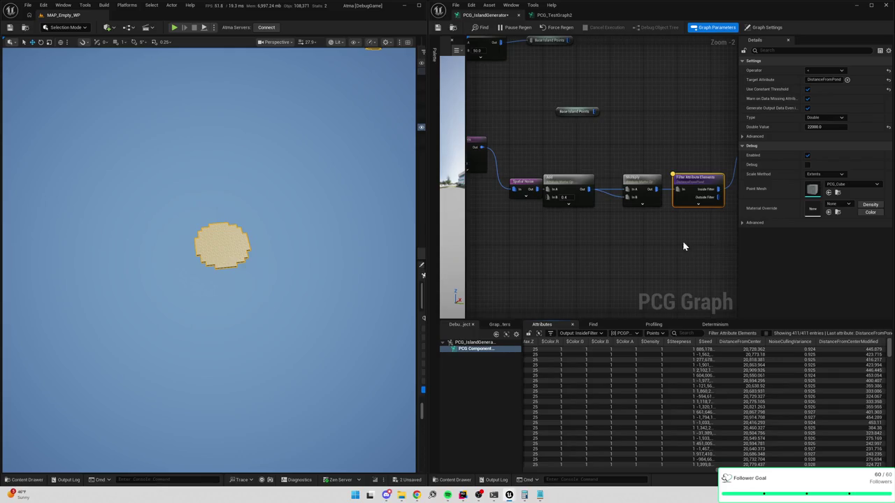
pyautogui.moveTo(682, 240); pyautogui.dragTo(623, 158)
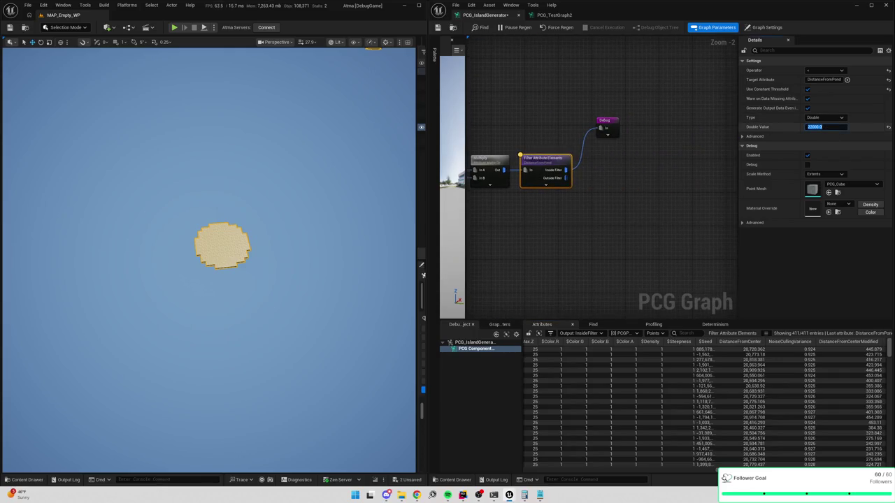
# Lower the DistanceFromPond threshold from 500 to 400 and finally to 300
pyautogui.write('500')
pyautogui.press('Return')
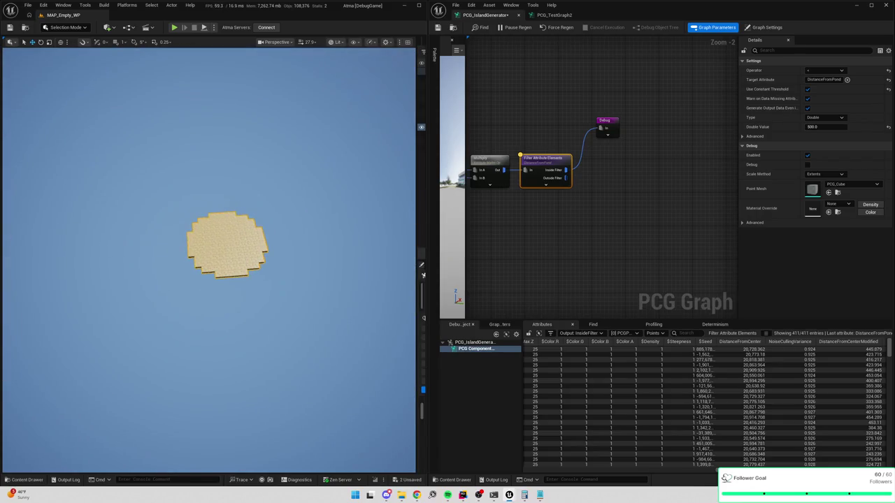
pyautogui.click(815, 127)
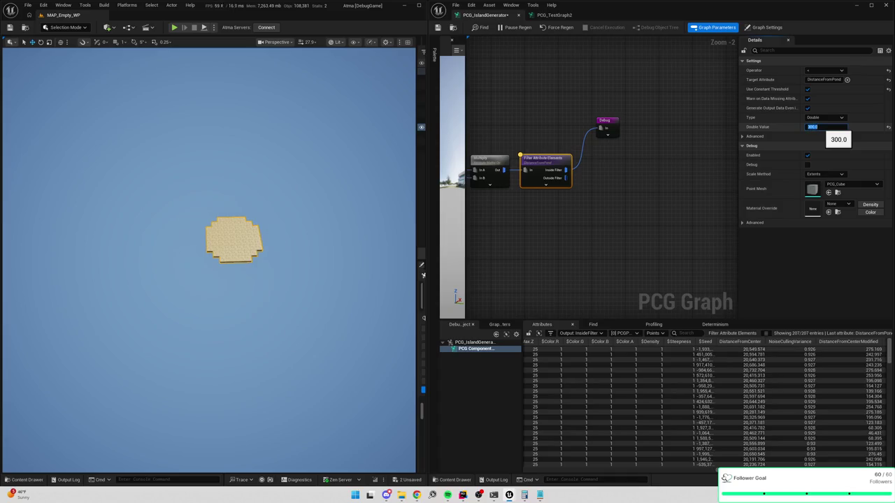
pyautogui.write('00')
pyautogui.press('Return')
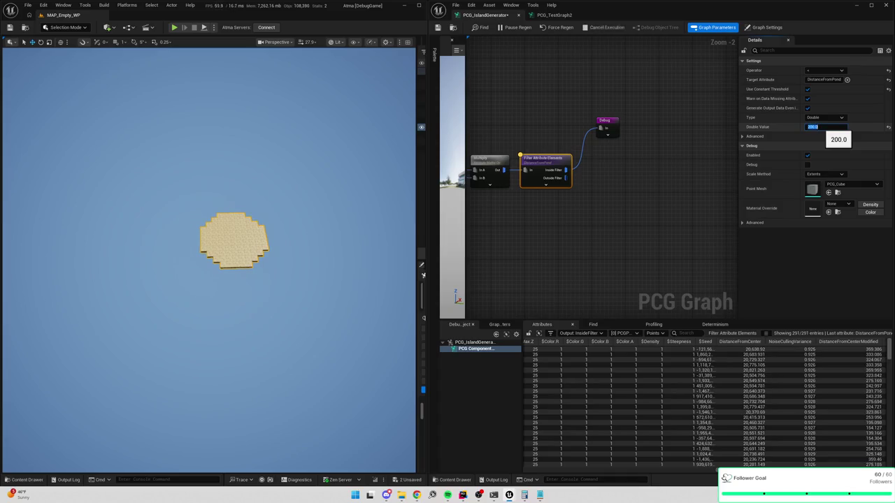
pyautogui.write('300')
pyautogui.press('Return')
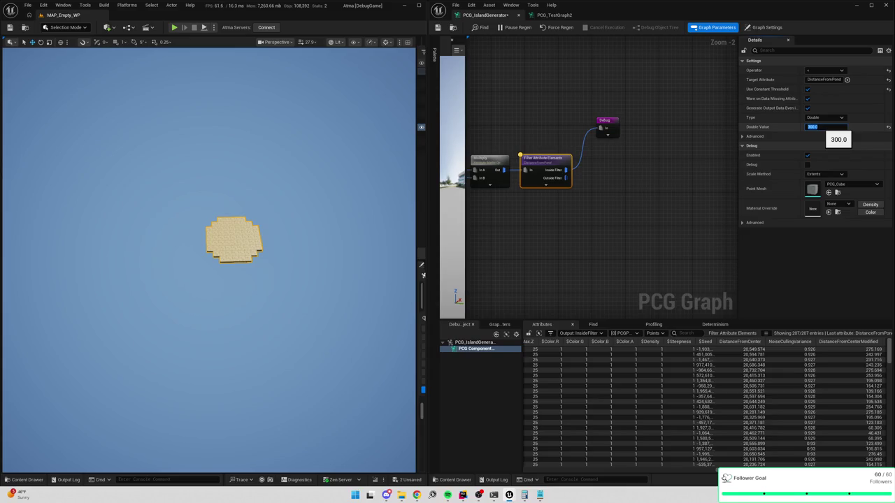
# Review the Multiply, Add and Spatial Noise settings and inspect the Spatial Noise output data
pyautogui.moveTo(509, 204); pyautogui.dragTo(616, 200)
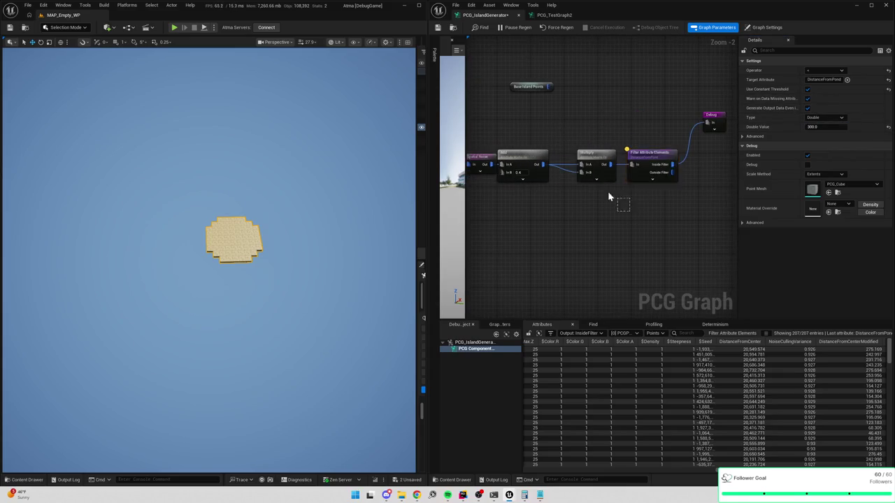
pyautogui.click(587, 154)
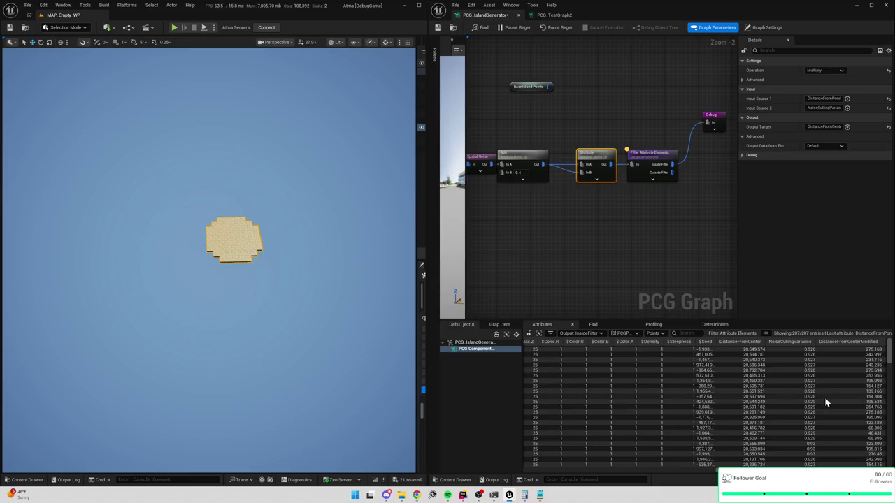
pyautogui.moveTo(586, 214); pyautogui.dragTo(634, 204)
pyautogui.click(574, 159)
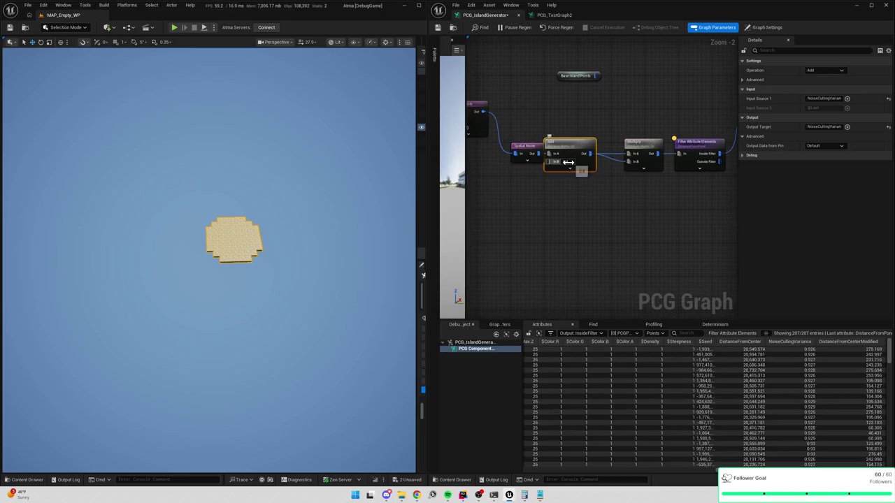
pyautogui.click(535, 148)
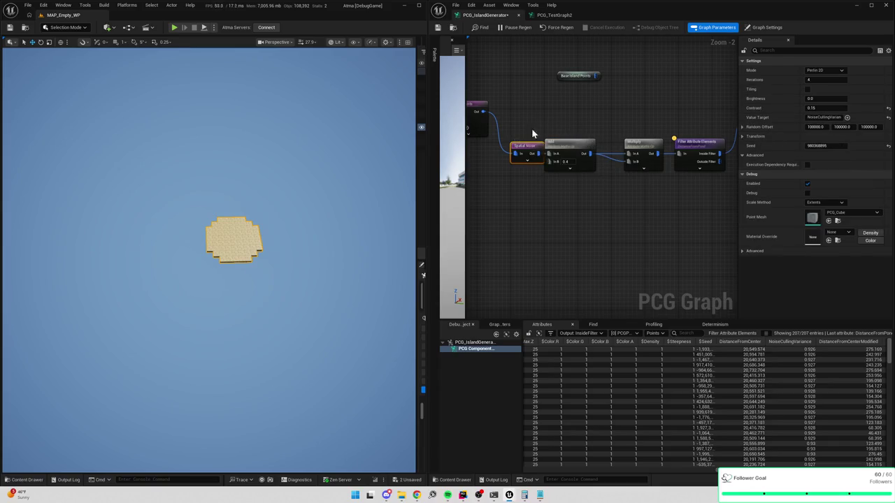
pyautogui.press('a')
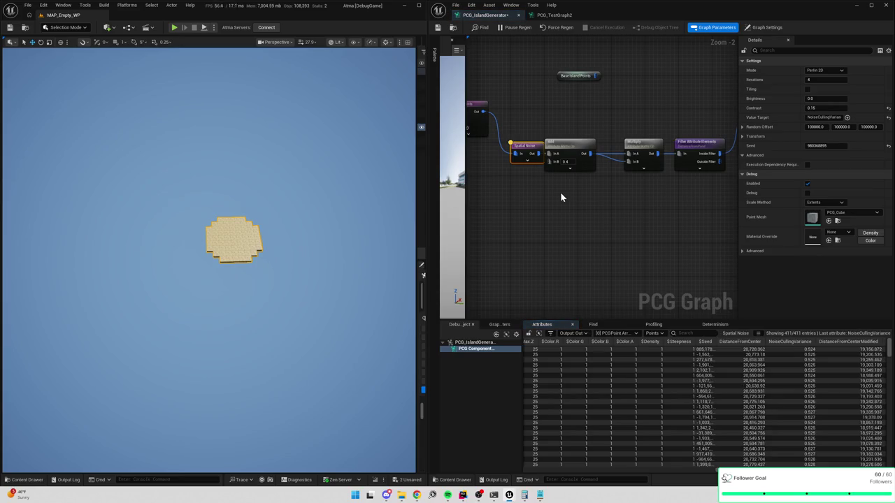
pyautogui.click(577, 143)
# Replace the Add node with a Multiply by 5.0 off Spatial Noise, wired into the downstream Multiply
pyautogui.press('a')
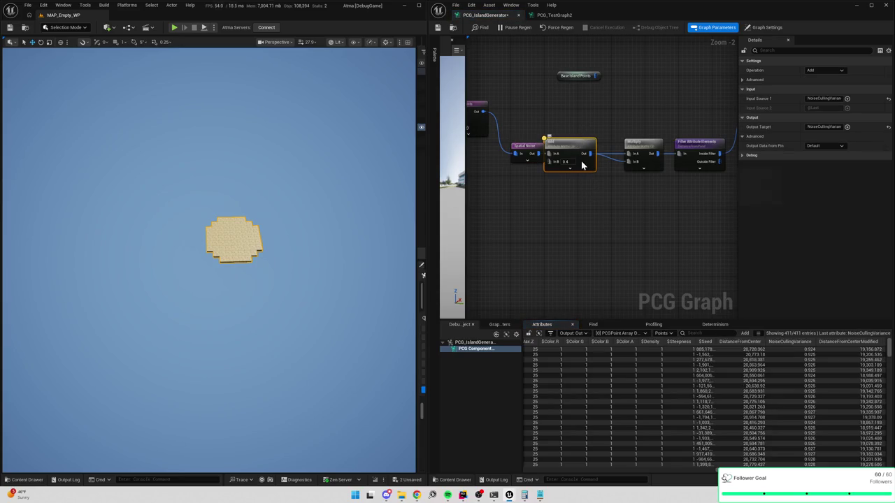
pyautogui.hscroll(3, 706, 405)
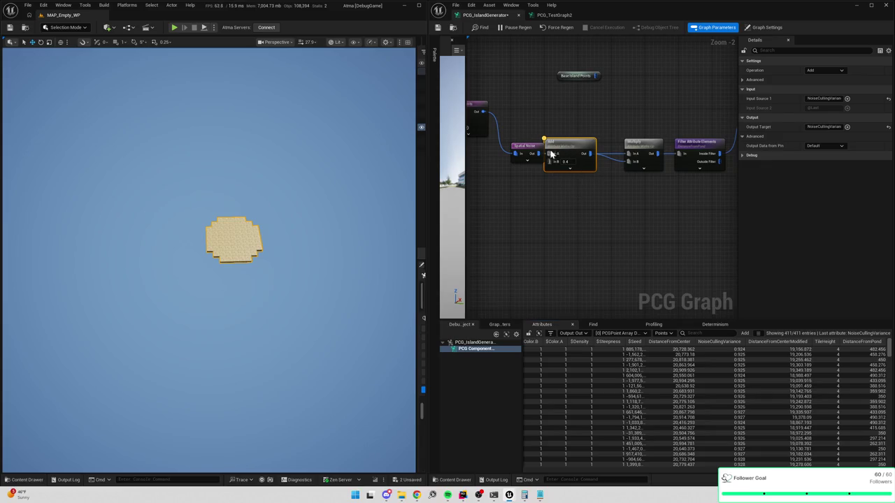
pyautogui.press('Delete')
pyautogui.moveTo(536, 154); pyautogui.dragTo(559, 164)
pyautogui.write('multiply')
pyautogui.click(598, 192)
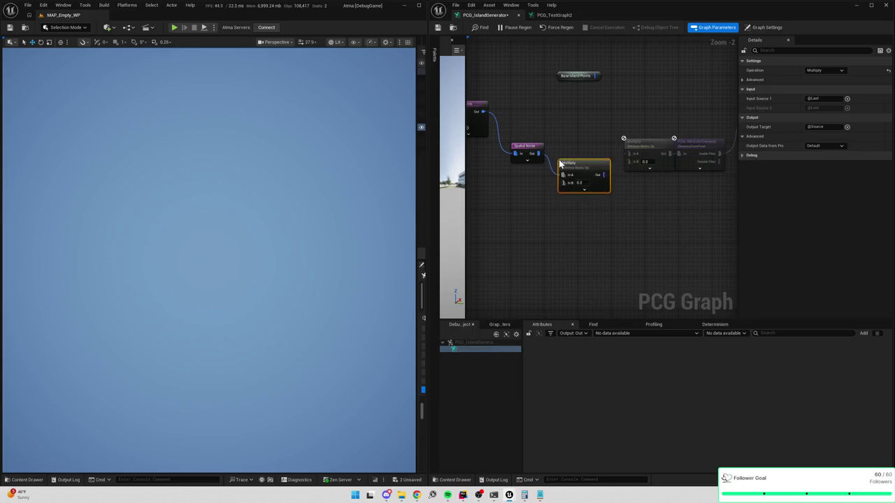
pyautogui.write('5')
pyautogui.press('Return')
pyautogui.moveTo(627, 160); pyautogui.dragTo(577, 149)
# Set the new Multiply's Input Source 1 and Output Target both to NoiseCullingVariance
pyautogui.click(526, 153)
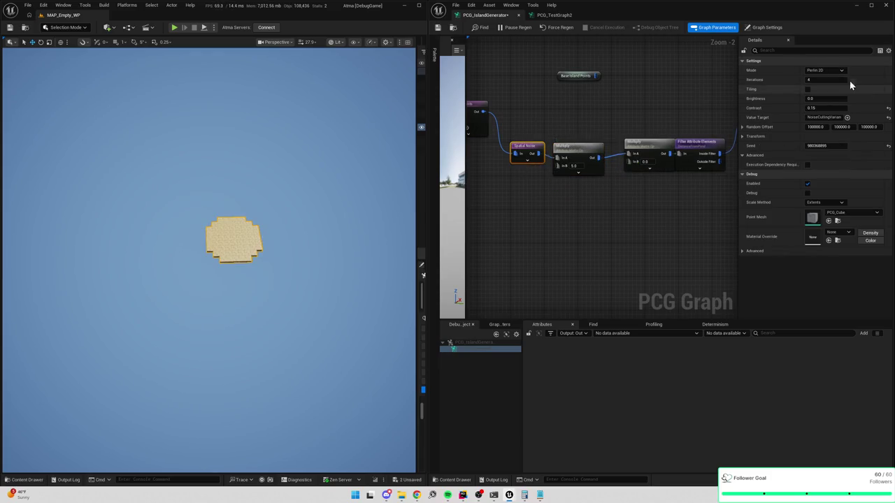
pyautogui.click(587, 155)
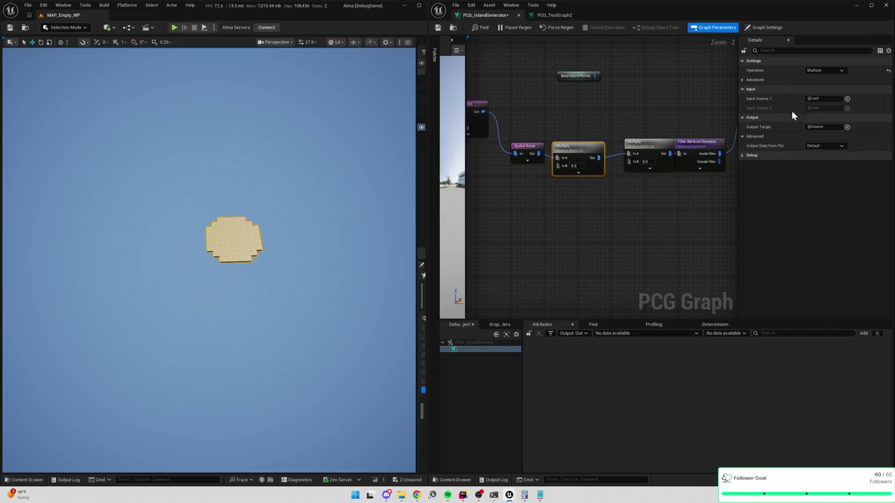
pyautogui.click(825, 98)
pyautogui.hotkey('ctrl', 'v')
pyautogui.press('Return')
pyautogui.click(825, 126)
pyautogui.hotkey('ctrl', 'v')
pyautogui.press('Return')
# Delete the second Multiply node, then undo the deletion and reselect it
pyautogui.moveTo(644, 148)
pyautogui.mouseDown()
pyautogui.moveTo(636, 156)
pyautogui.moveTo(645, 151)
pyautogui.moveTo(655, 163)
pyautogui.mouseUp()
pyautogui.press('Delete')
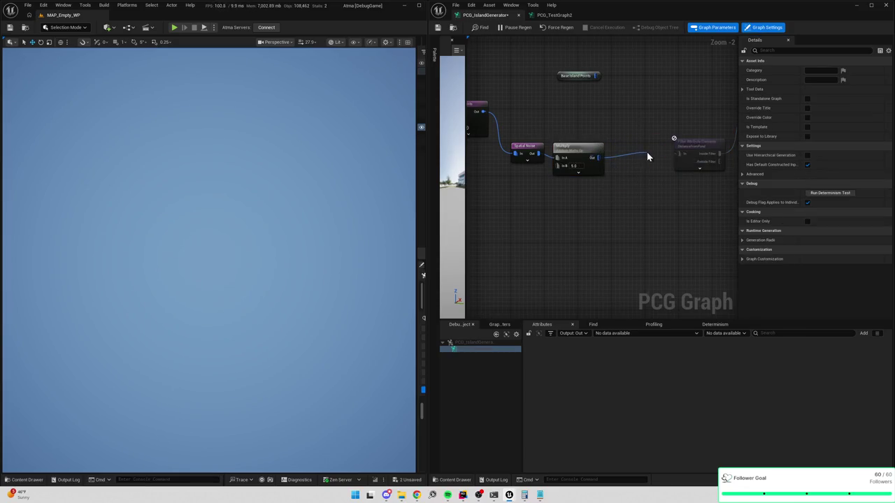
pyautogui.hotkey('ctrl', 'z')
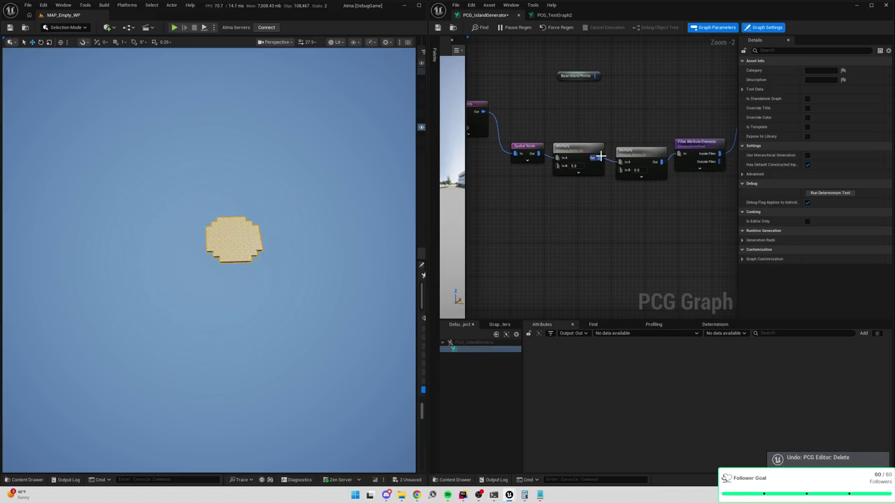
pyautogui.click(616, 160)
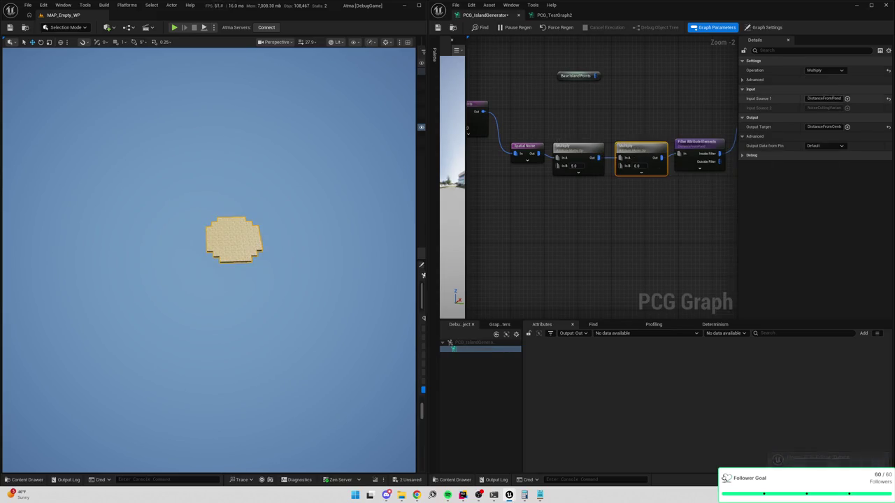
# Inspect the second Multiply's output and change its Output Target from DistanceFromCenter to DistanceFromPond
pyautogui.moveTo(620, 157); pyautogui.dragTo(619, 166)
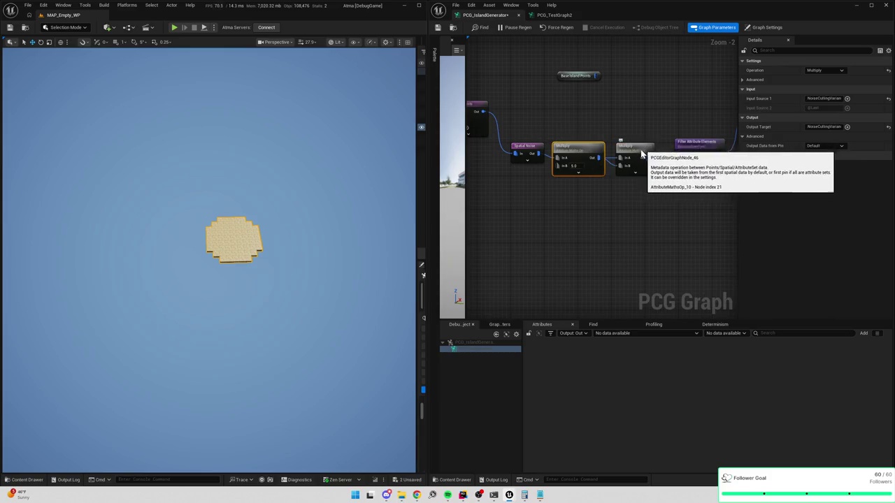
pyautogui.moveTo(684, 179); pyautogui.dragTo(635, 181)
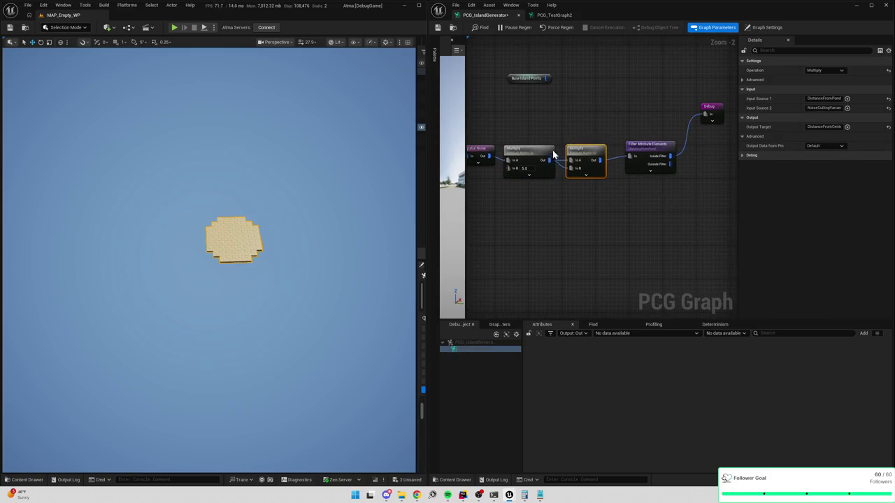
pyautogui.press('a')
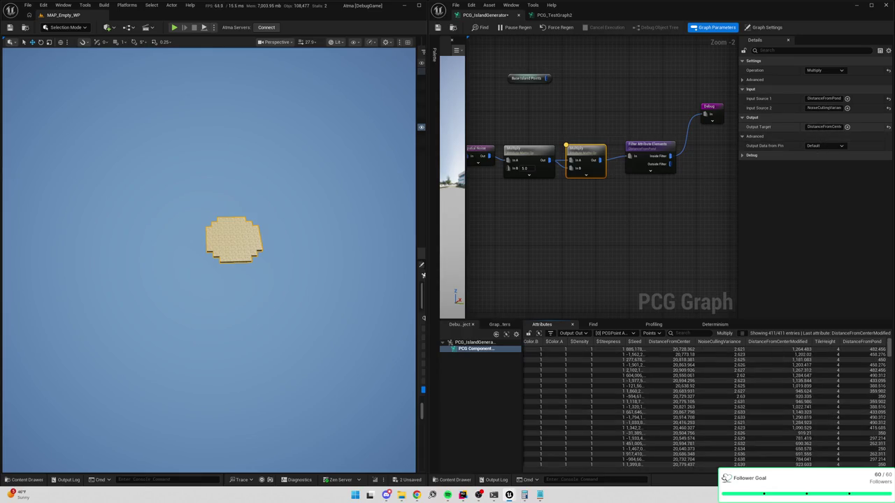
pyautogui.click(825, 128)
pyautogui.write('DistanceFromPond')
pyautogui.write('DistanceFromPond')
pyautogui.press('Return')
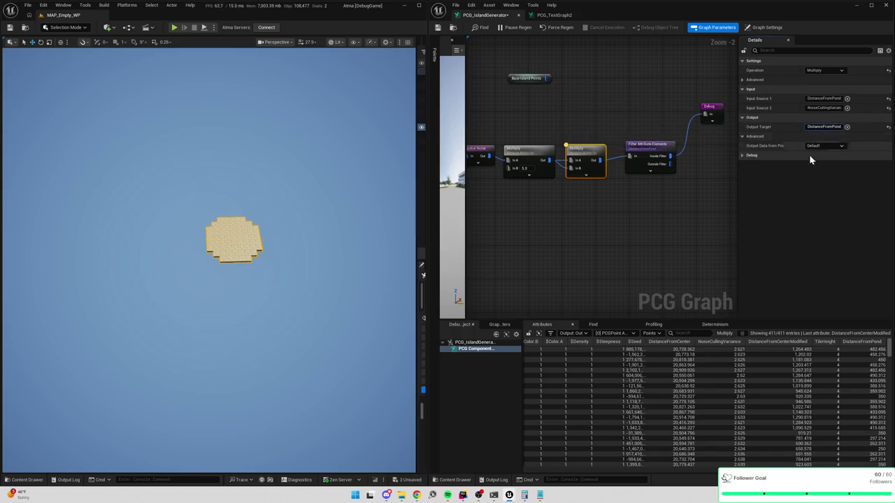
pyautogui.moveTo(630, 207); pyautogui.dragTo(619, 209)
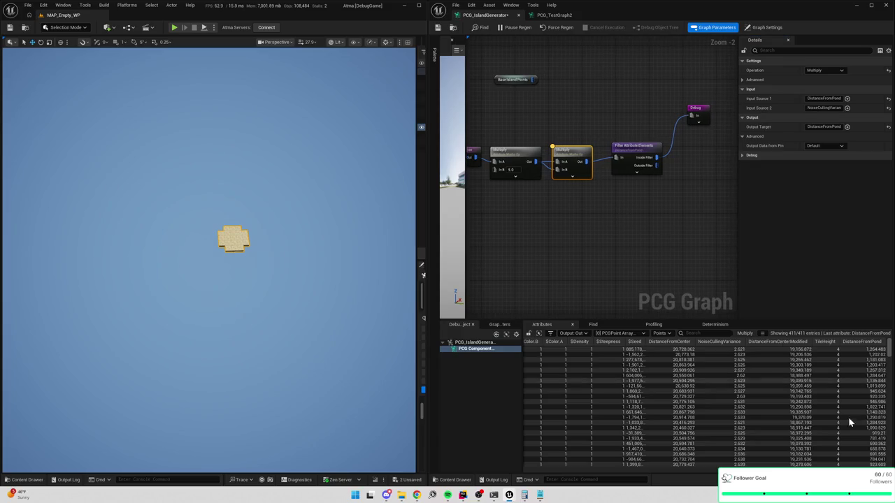
pyautogui.scroll(-10, 885, 387)
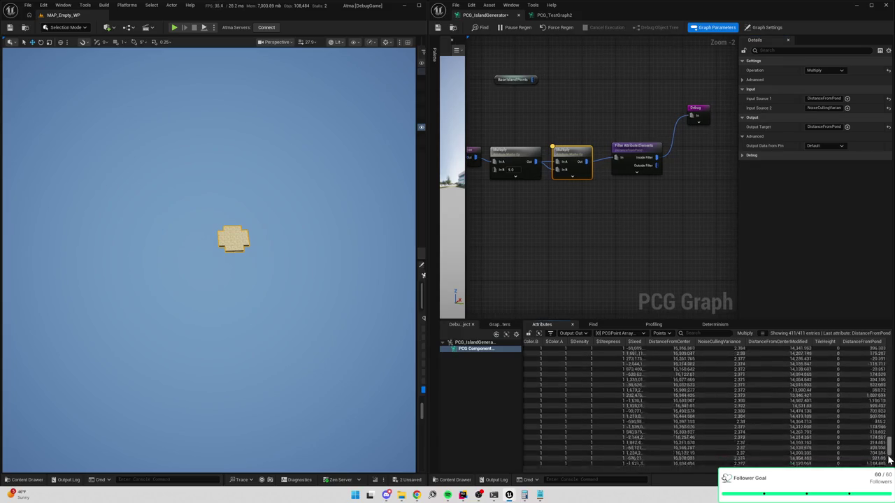
# Set the Filter Attribute Elements Double Value threshold to 1000
pyautogui.click(634, 150)
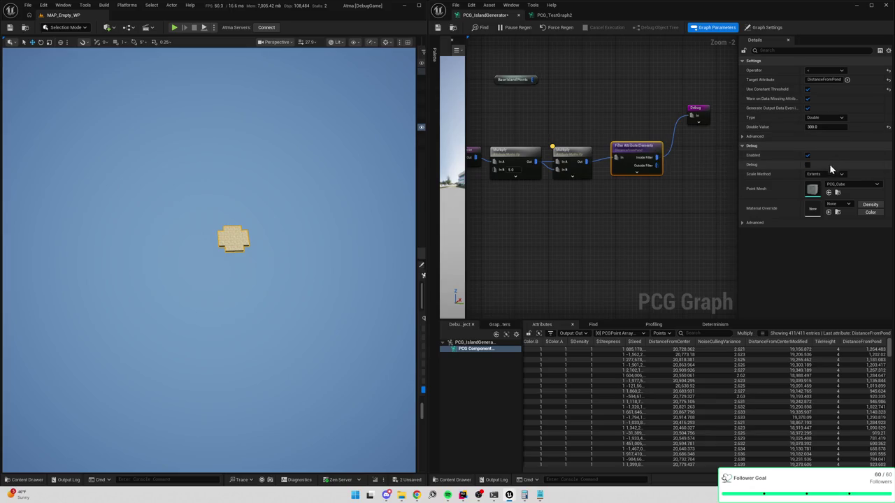
pyautogui.click(827, 126)
pyautogui.write('0')
pyautogui.press('Return')
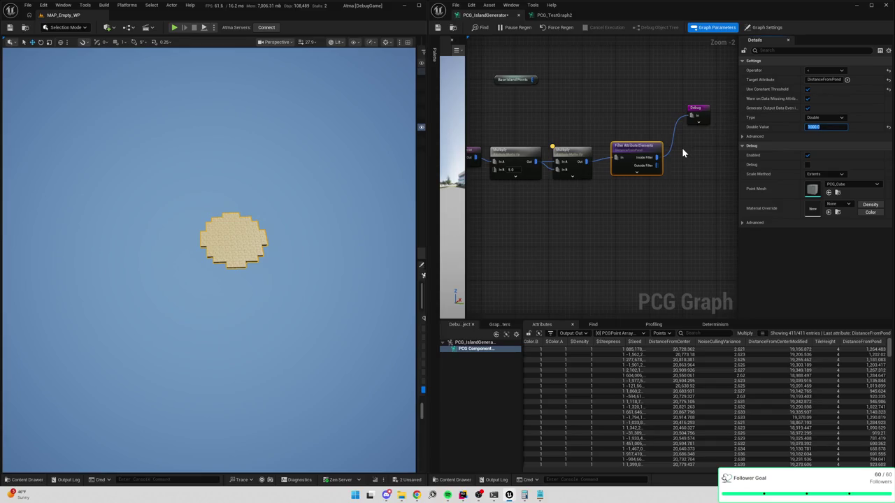
pyautogui.write('1000')
pyautogui.press('Return')
pyautogui.scroll(-10, 753, 391)
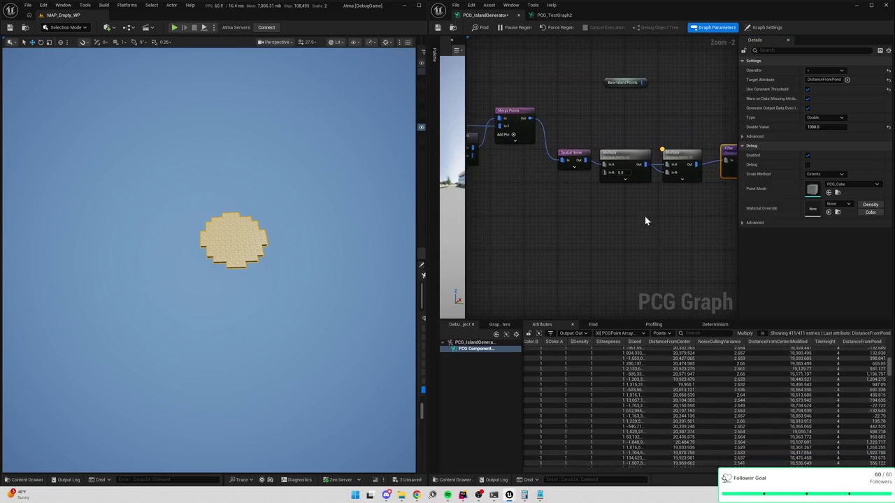
pyautogui.click(572, 157)
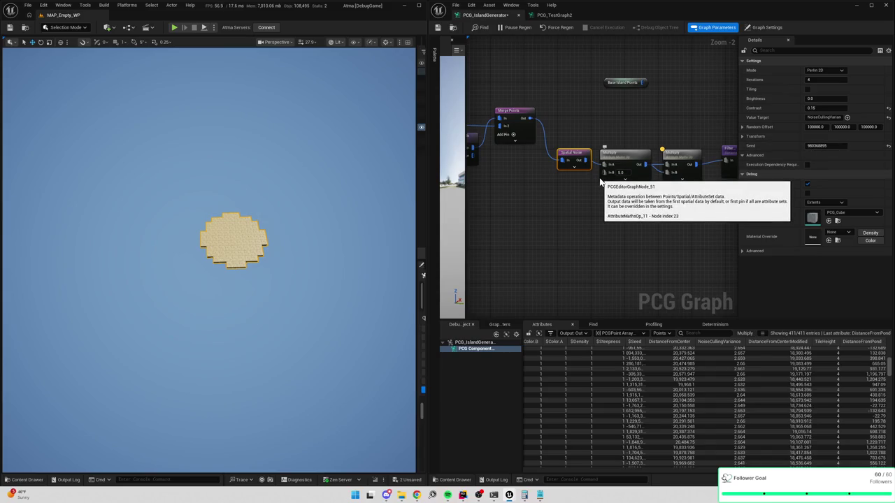
# Try a Spatial Noise brightness of 1.0, then return it to 0.0
pyautogui.click(629, 152)
pyautogui.scroll(3, 869, 446)
pyautogui.click(570, 154)
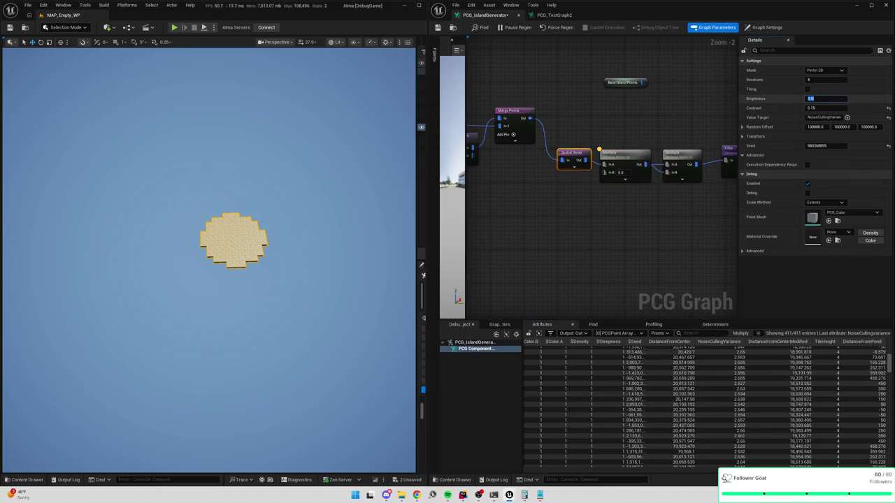
pyautogui.write('1')
pyautogui.press('Return')
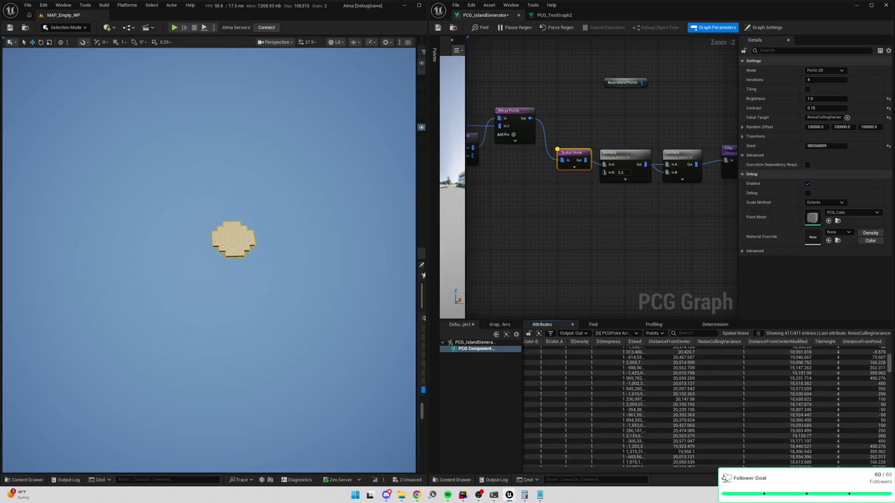
pyautogui.scroll(-5, 730, 406)
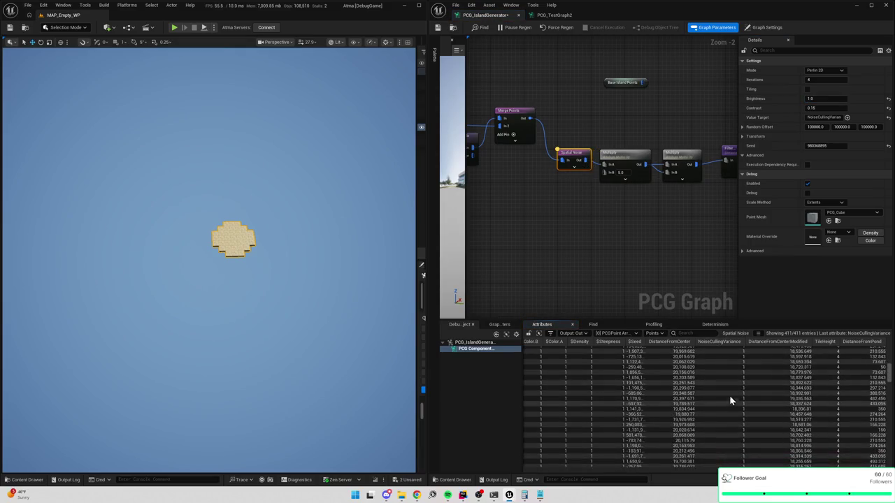
pyautogui.moveTo(811, 99); pyautogui.dragTo(828, 99)
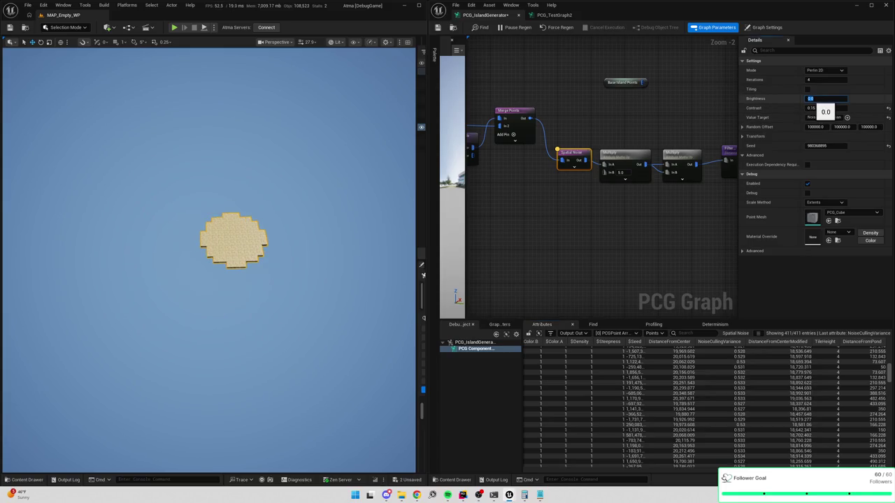
pyautogui.click(613, 173)
pyautogui.click(579, 166)
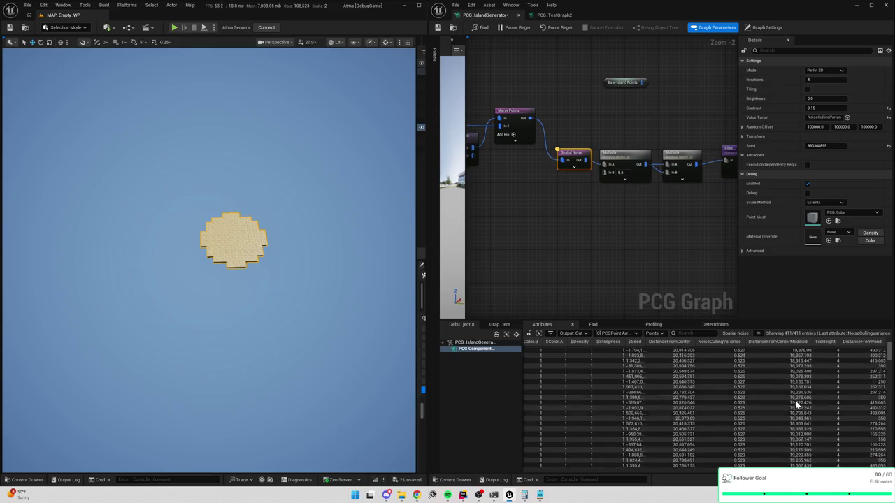
# Keep Perlin 2D mode and try contrast 1.0 and 5.0 before settling on 2.0
pyautogui.click(822, 71)
pyautogui.click(822, 72)
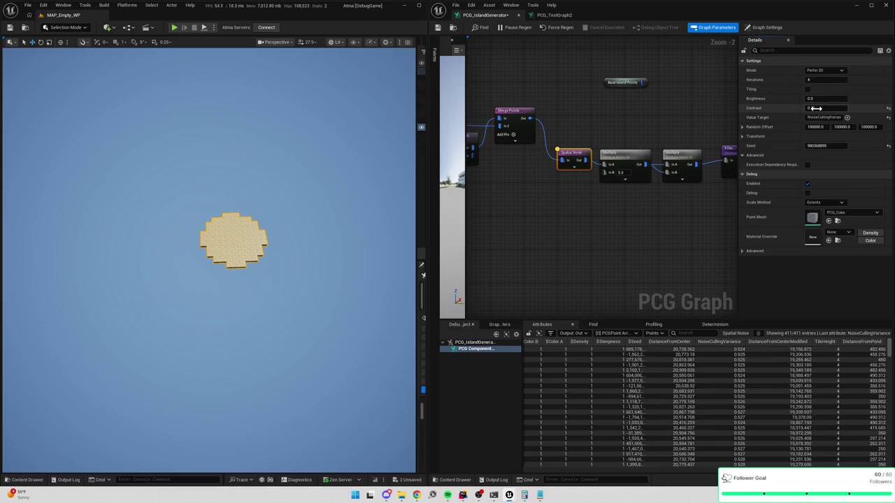
pyautogui.write('1')
pyautogui.press('Return')
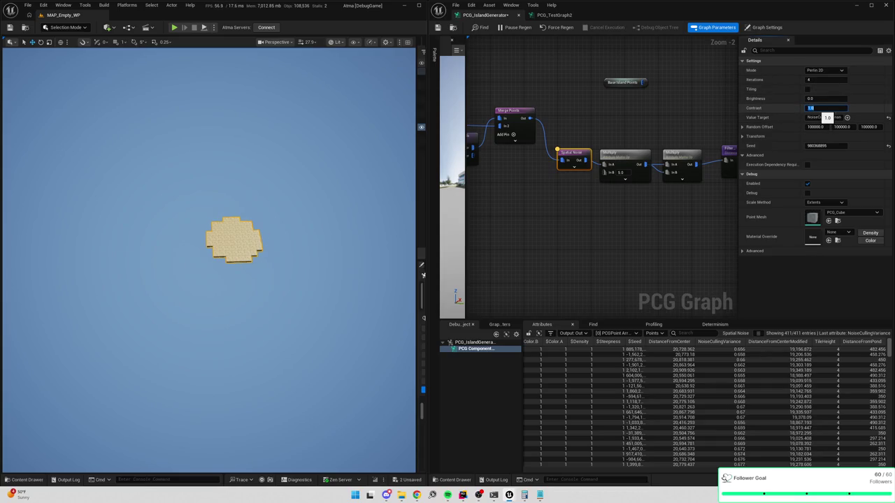
pyautogui.write('5')
pyautogui.press('Return')
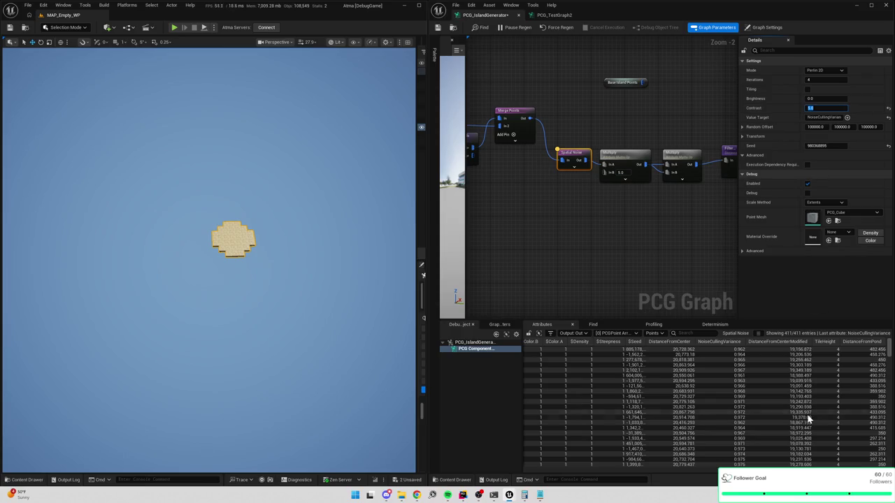
pyautogui.moveTo(891, 346)
pyautogui.mouseDown()
pyautogui.moveTo(891, 432)
pyautogui.moveTo(892, 374)
pyautogui.mouseUp()
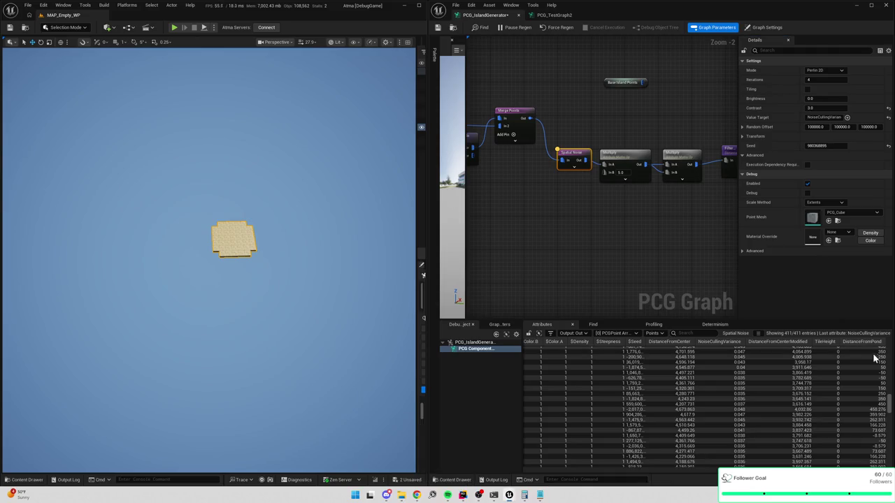
pyautogui.moveTo(889, 404)
pyautogui.mouseDown()
pyautogui.moveTo(885, 348)
pyautogui.moveTo(885, 402)
pyautogui.mouseUp()
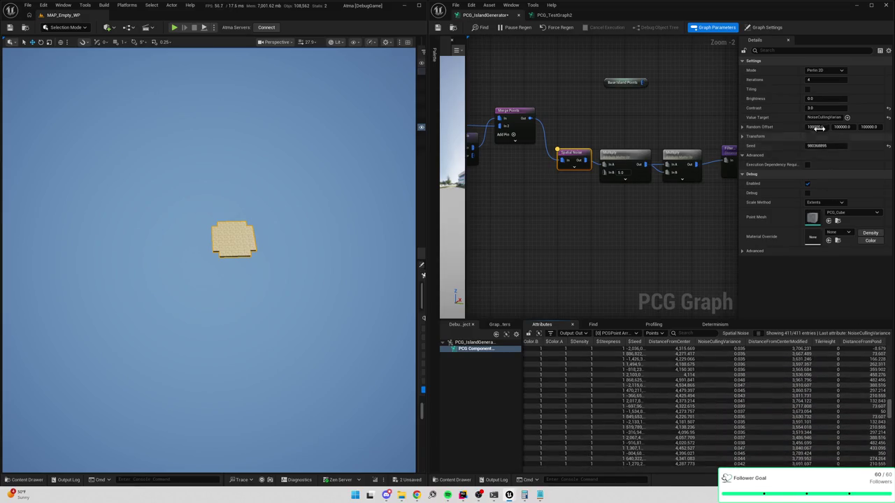
pyautogui.write('2')
pyautogui.press('Return')
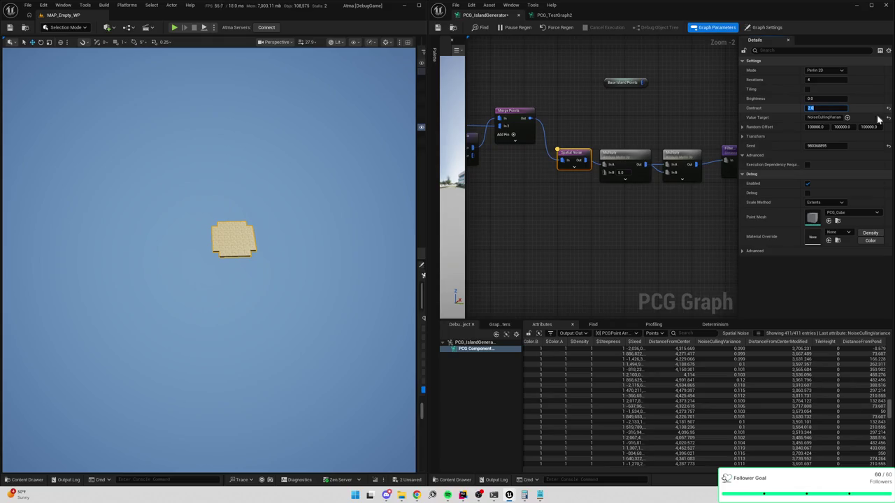
pyautogui.moveTo(882, 402)
pyautogui.mouseDown()
pyautogui.moveTo(885, 462)
pyautogui.moveTo(885, 344)
pyautogui.moveTo(877, 343)
pyautogui.mouseUp()
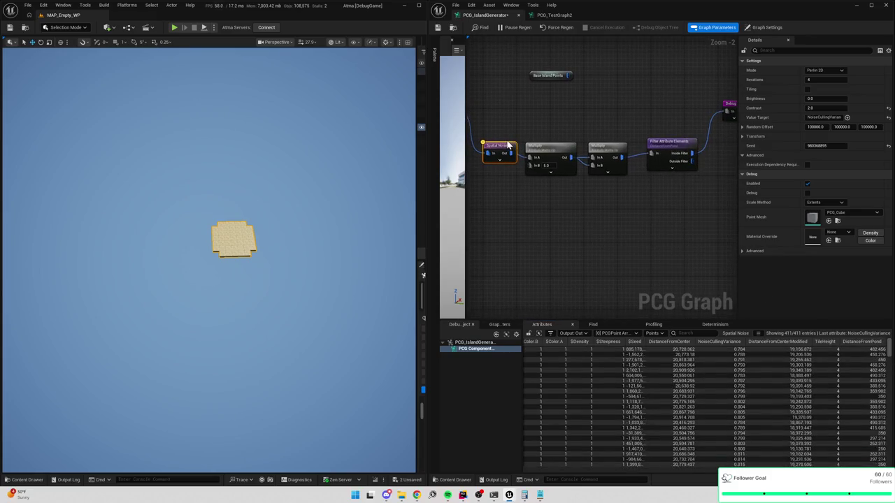
# Inspect the output values of the first and second Multiply nodes
pyautogui.click(547, 149)
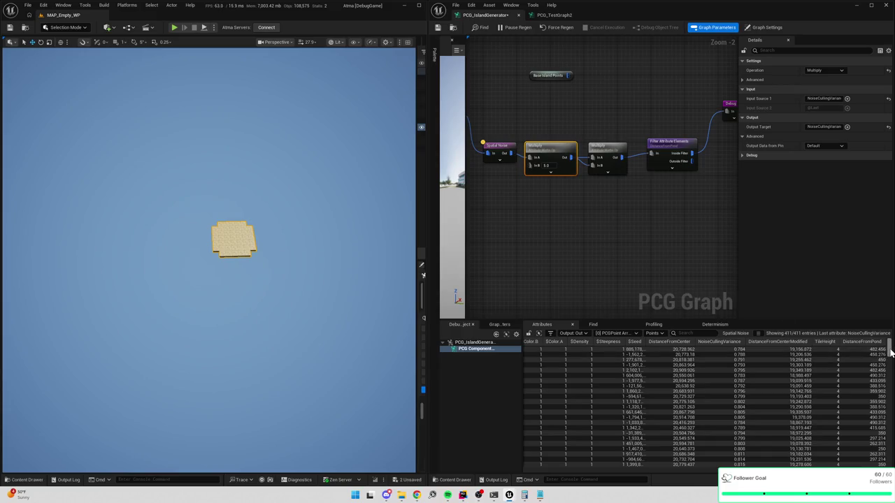
pyautogui.click(555, 175)
pyautogui.press('a')
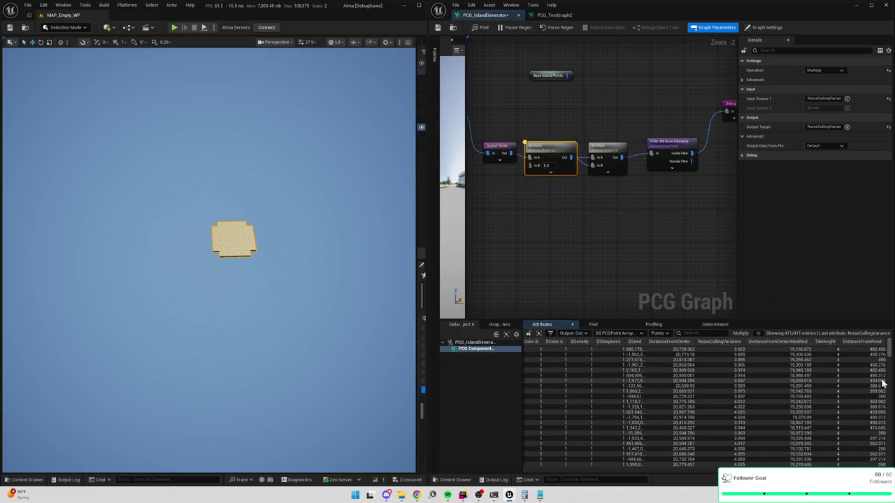
pyautogui.moveTo(892, 403); pyautogui.dragTo(885, 342)
pyautogui.click(605, 165)
pyautogui.press('a')
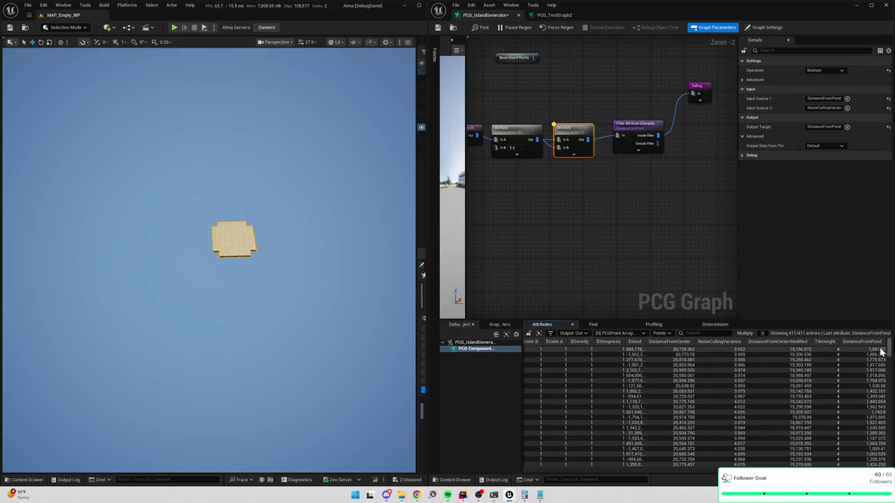
pyautogui.moveTo(890, 354); pyautogui.dragTo(890, 342)
# Set the filter's DistanceFromPond threshold to 500 and view the regenerated island
pyautogui.click(636, 124)
pyautogui.click(825, 127)
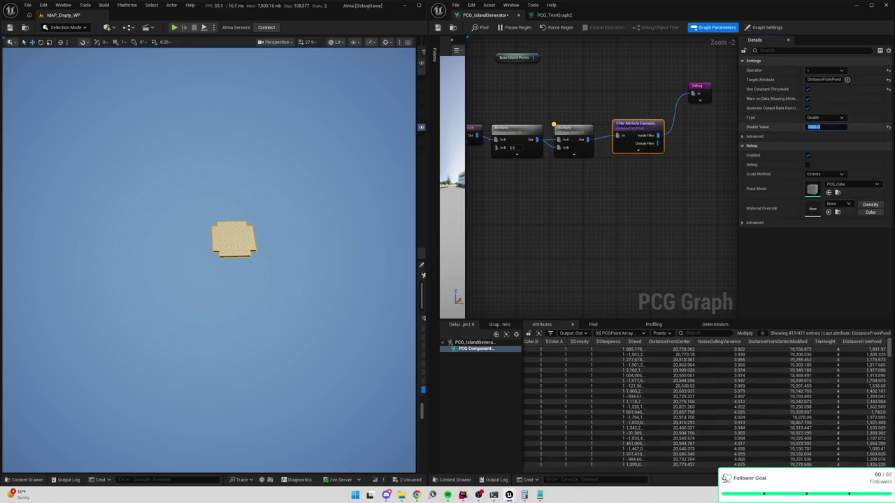
pyautogui.write('00')
pyautogui.press('Return')
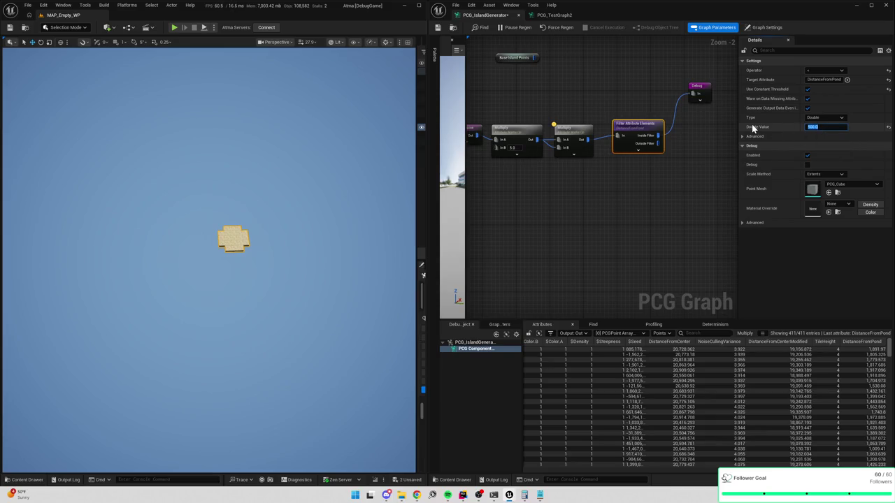
pyautogui.moveTo(210, 231)
pyautogui.mouseDown()
pyautogui.moveTo(182, 229)
pyautogui.moveTo(183, 186)
pyautogui.moveTo(183, 199)
pyautogui.mouseUp()
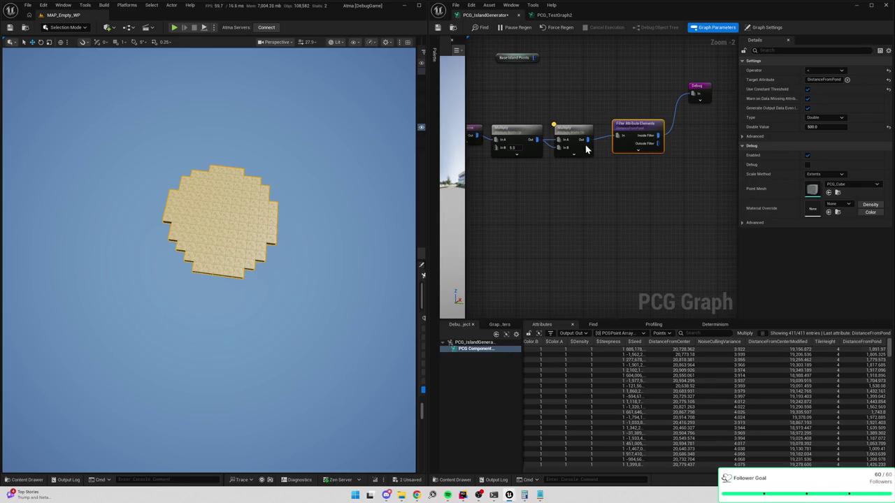
pyautogui.click(523, 160)
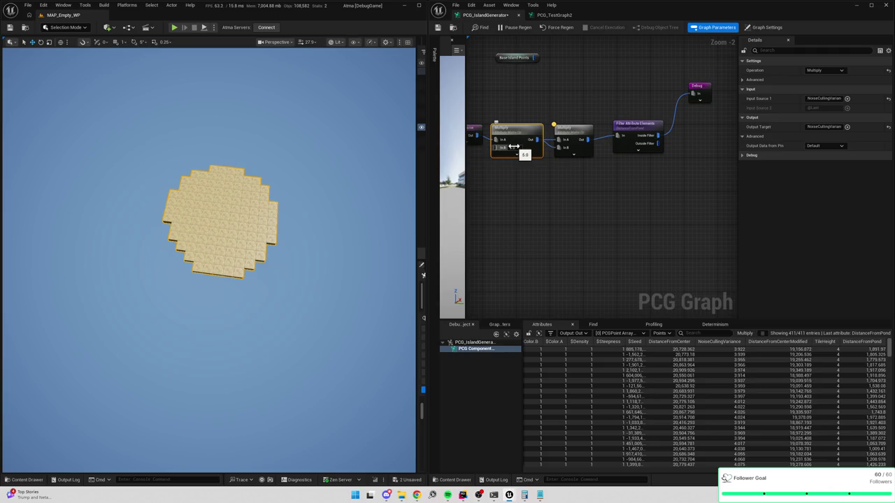
# Set Spatial Noise to Voronoi 2D with contrast 1.0 and keep the first Multiply's In B at 1.0
pyautogui.moveTo(514, 147); pyautogui.dragTo(619, 162)
pyautogui.click(572, 143)
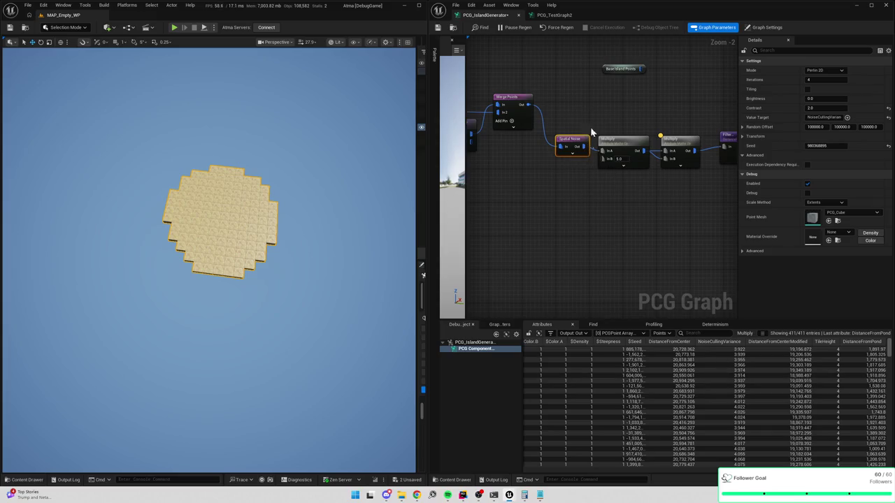
pyautogui.click(825, 70)
pyautogui.click(828, 91)
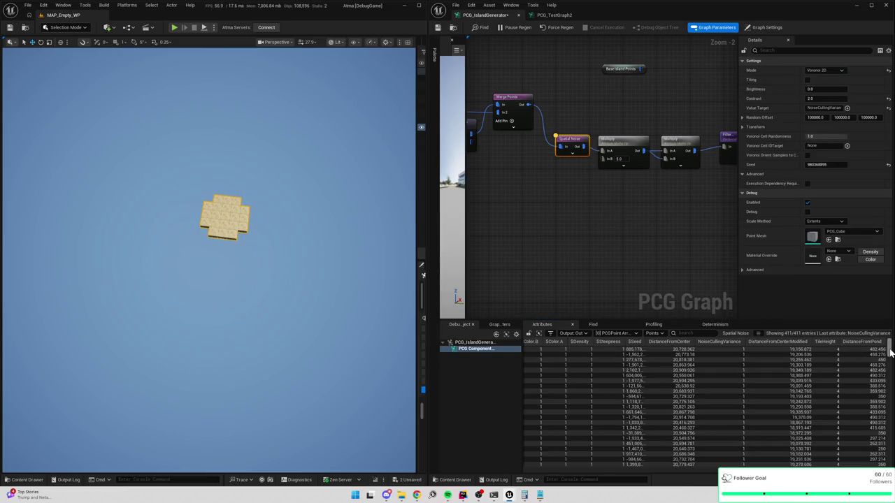
pyautogui.click(814, 99)
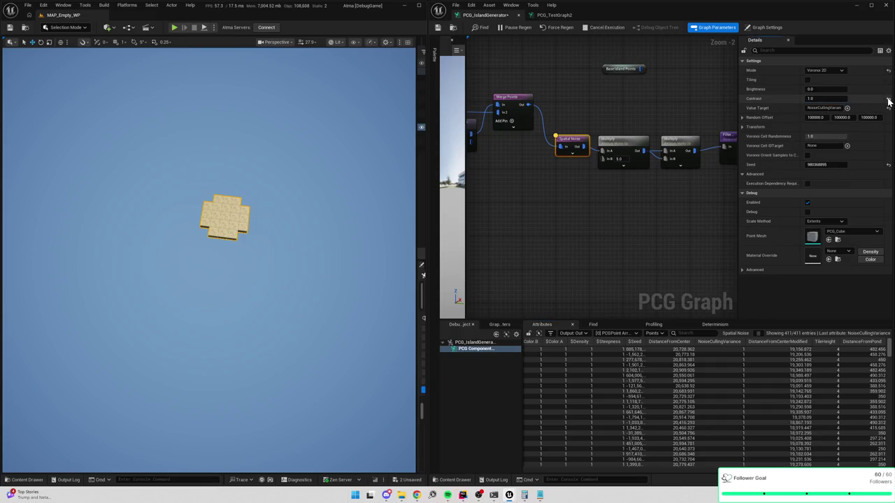
pyautogui.moveTo(891, 357); pyautogui.dragTo(888, 466)
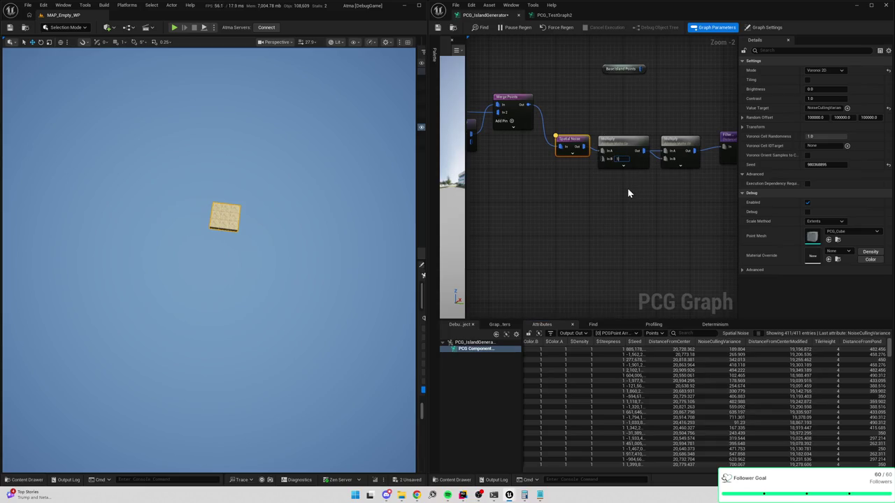
pyautogui.click(621, 141)
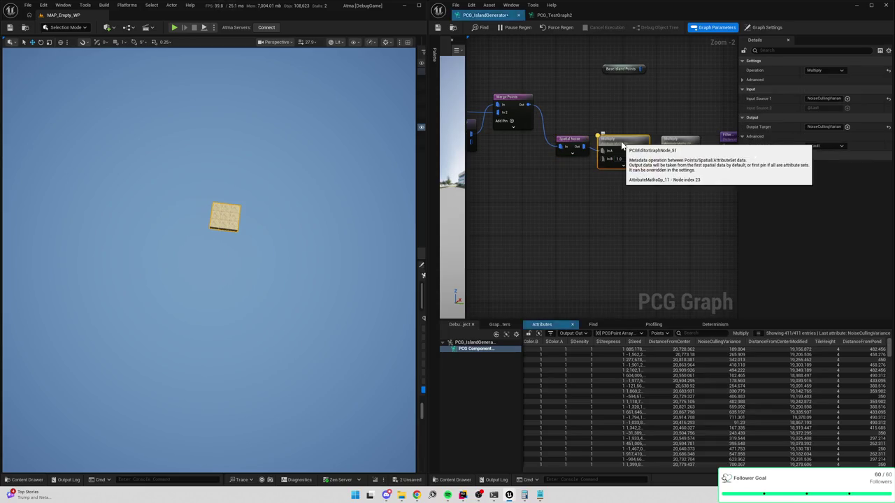
# Enter 10000 as the Filter Attribute Elements node's Double Value threshold
pyautogui.click(684, 143)
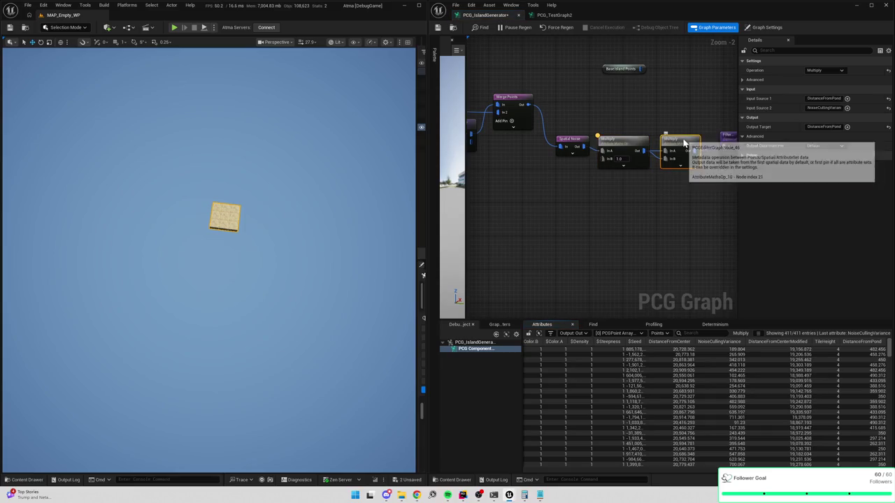
pyautogui.moveTo(709, 235); pyautogui.dragTo(655, 233)
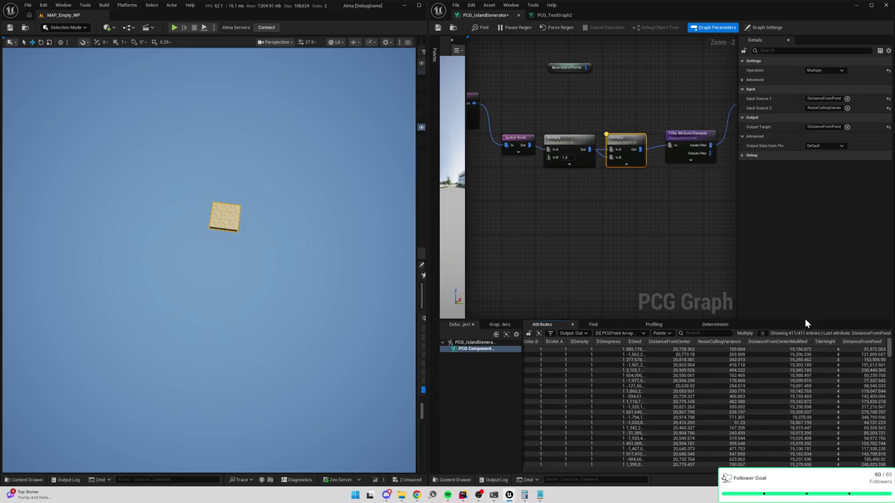
pyautogui.moveTo(884, 350); pyautogui.dragTo(891, 458)
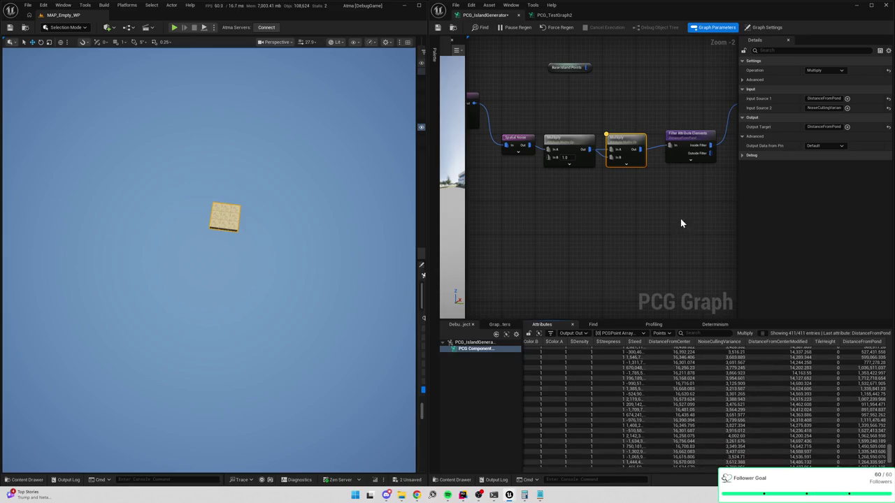
pyautogui.scroll(-2, 615, 188)
pyautogui.click(593, 162)
pyautogui.click(817, 126)
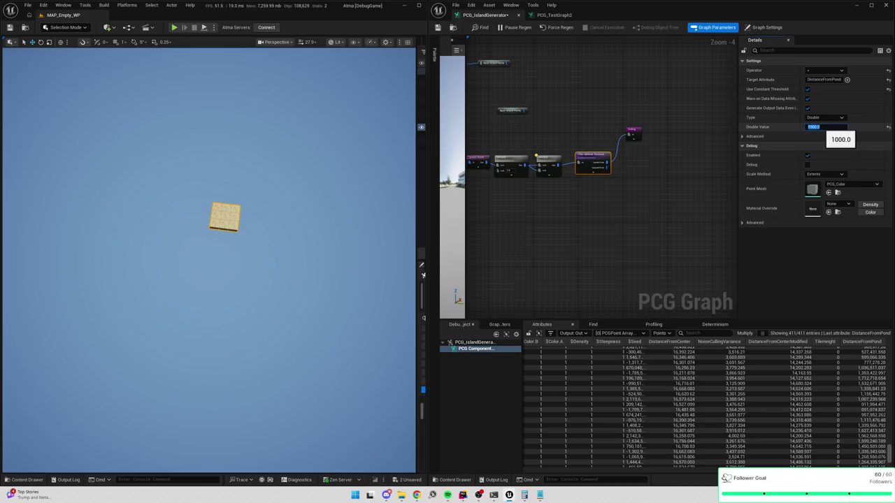
pyautogui.write('0')
pyautogui.press('Return')
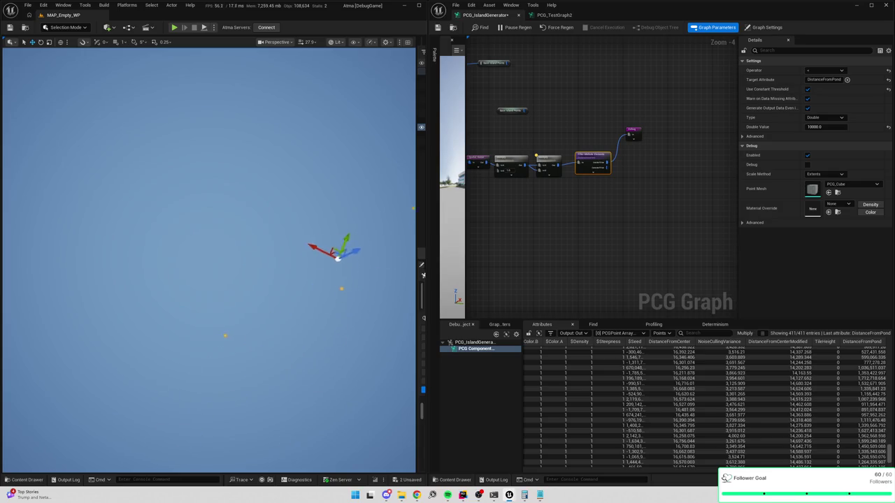
pyautogui.scroll(3, 681, 236)
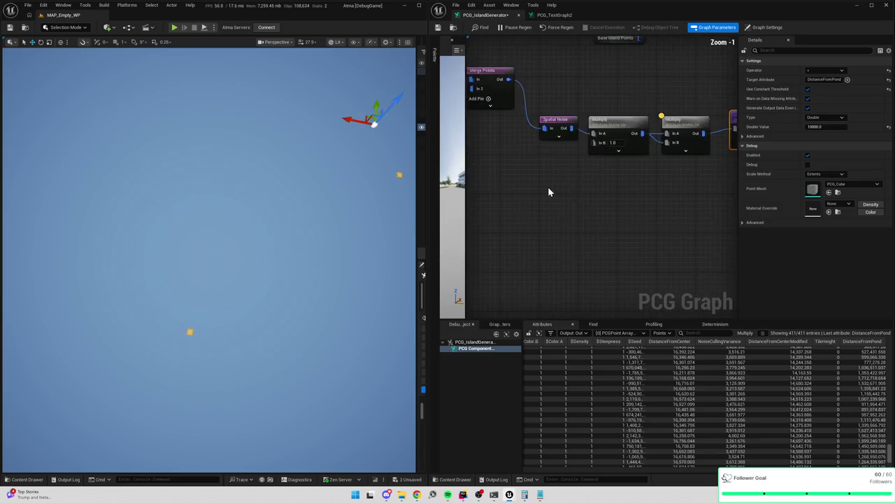
# Try several Spatial Noise contrast values, including 1.0 and 1.5
pyautogui.click(625, 142)
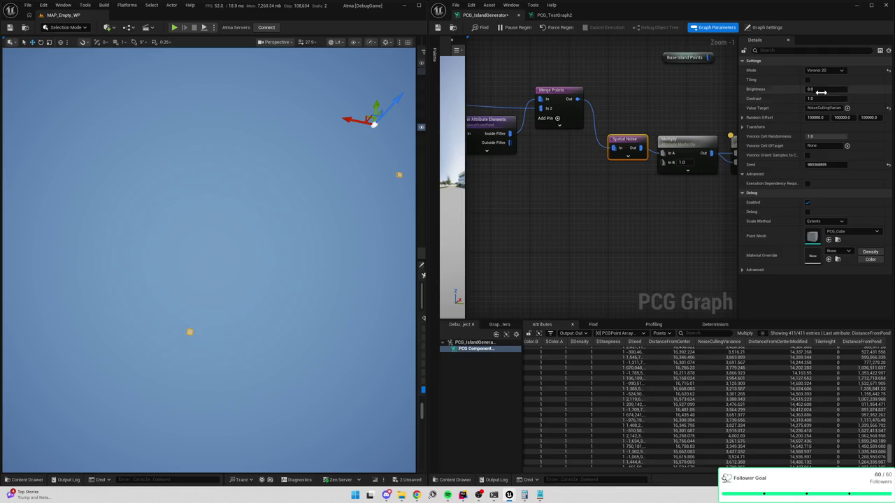
pyautogui.scroll(-10, 788, 395)
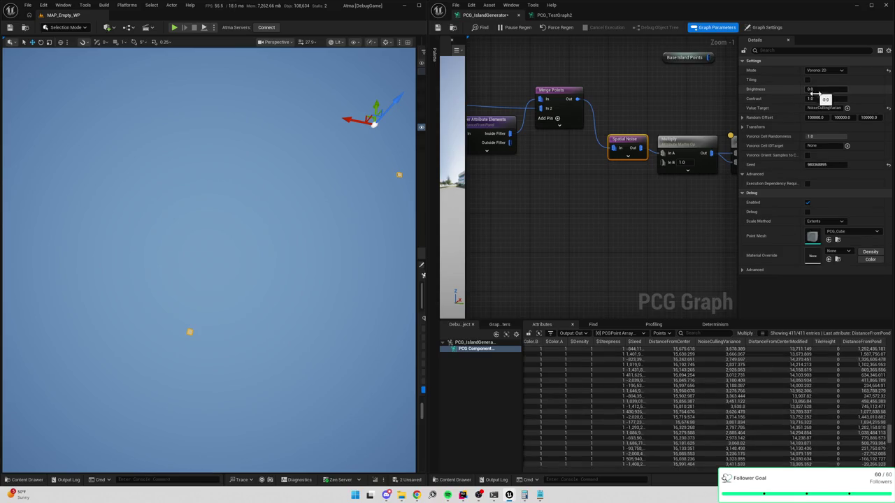
pyautogui.write('0.5')
pyautogui.press('Return')
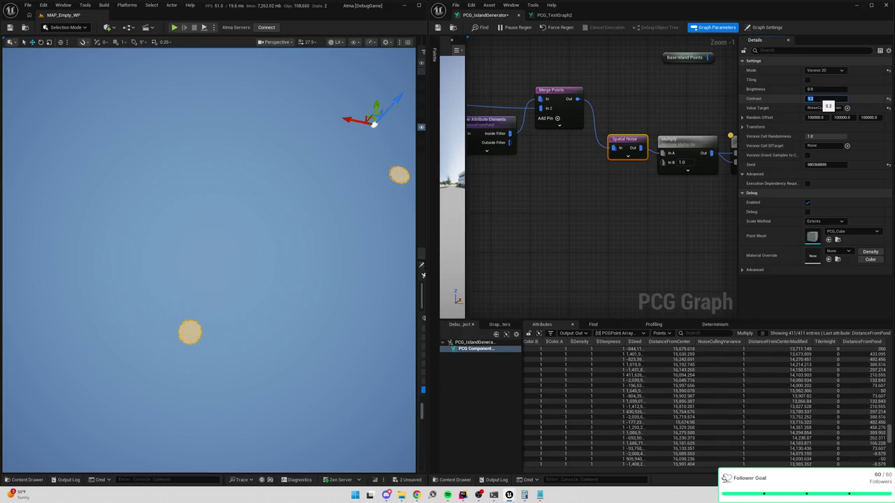
pyautogui.write('1')
pyautogui.press('Return')
pyautogui.press('Return')
pyautogui.write('1')
pyautogui.press('Return')
# Reset the Spatial Noise brightness to 0.0
pyautogui.click(823, 90)
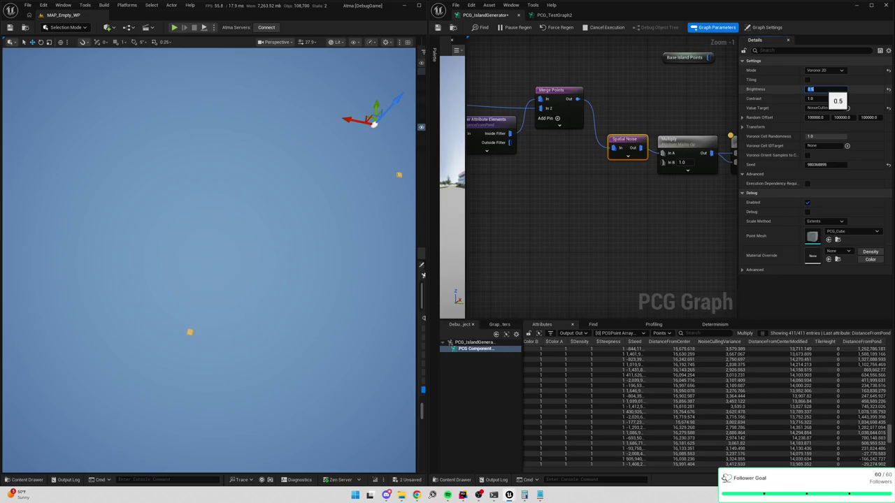
pyautogui.write('0')
pyautogui.press('Return')
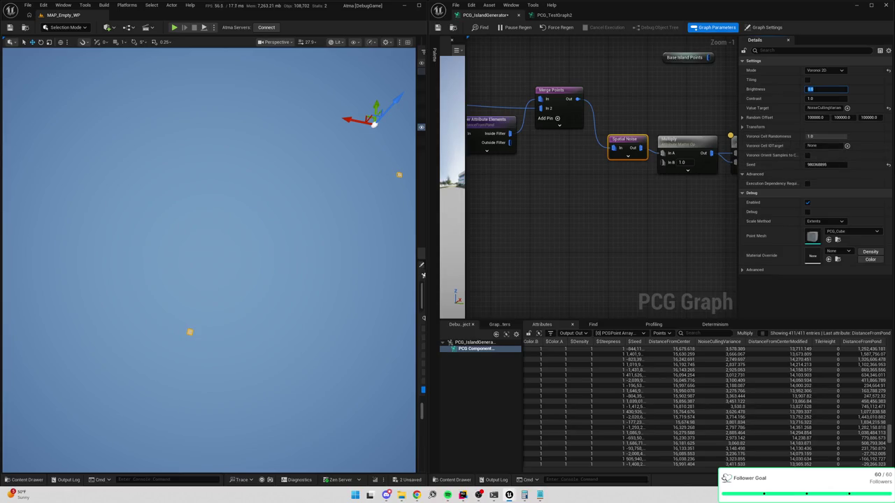
pyautogui.scroll(-4, 632, 223)
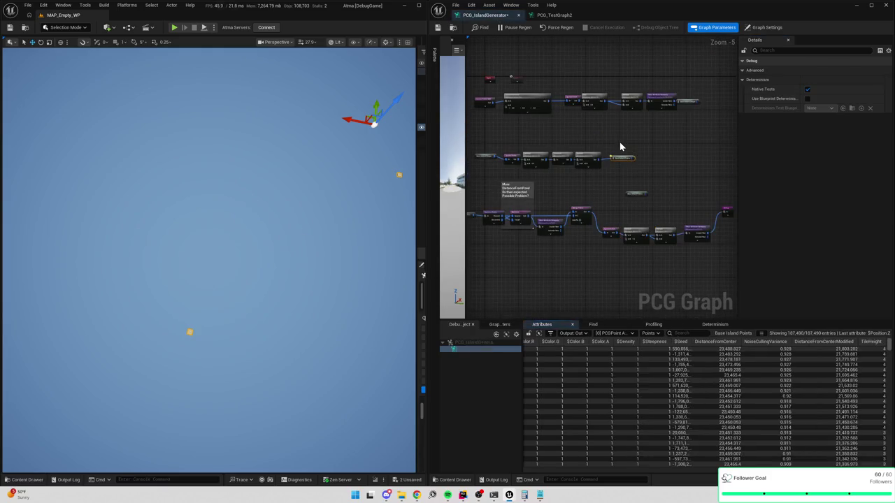
# Wire Random Choice's output into the Debug node's In pin
pyautogui.moveTo(639, 164); pyautogui.dragTo(605, 146)
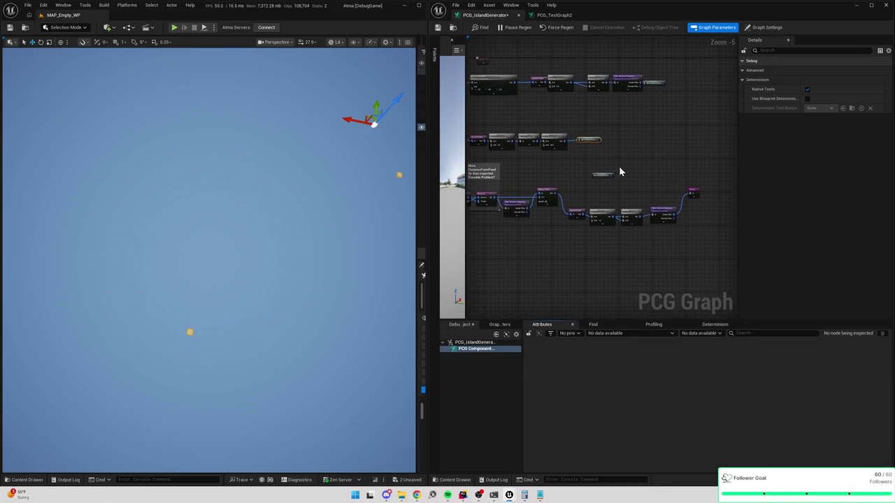
pyautogui.scroll(2, 617, 171)
pyautogui.scroll(1, 616, 190)
pyautogui.moveTo(639, 132)
pyautogui.mouseDown()
pyautogui.moveTo(571, 146)
pyautogui.moveTo(625, 224)
pyautogui.moveTo(683, 183)
pyautogui.mouseUp()
pyautogui.moveTo(546, 120)
pyautogui.mouseDown()
pyautogui.moveTo(725, 223)
pyautogui.moveTo(688, 224)
pyautogui.mouseUp()
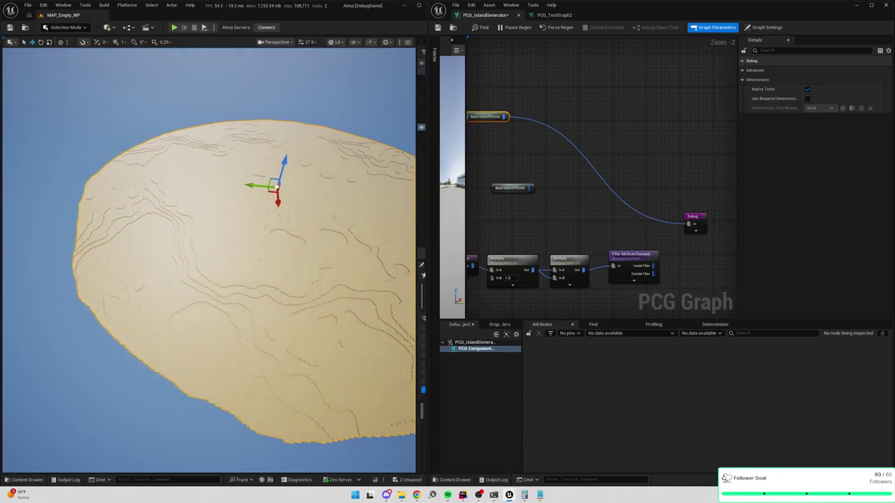
pyautogui.scroll(-2, 691, 227)
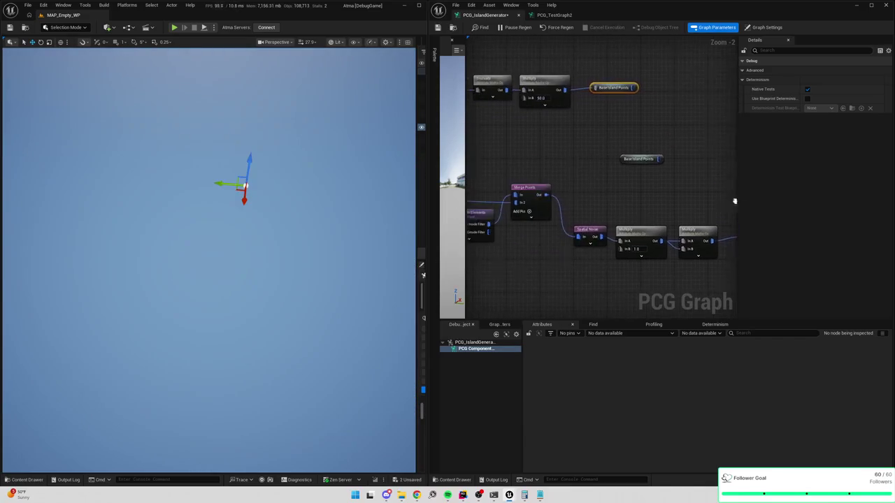
pyautogui.moveTo(625, 260)
pyautogui.mouseDown()
pyautogui.moveTo(674, 205)
pyautogui.moveTo(647, 189)
pyautogui.mouseUp()
pyautogui.click(709, 193)
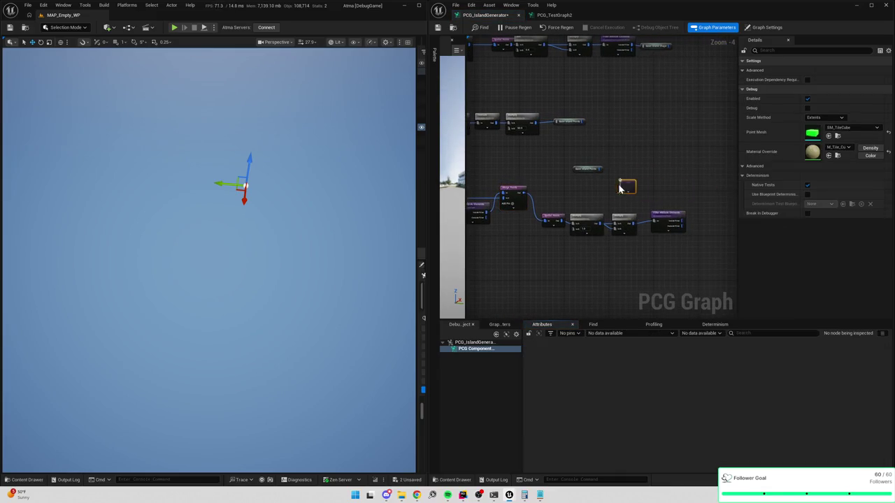
pyautogui.scroll(2, 517, 174)
pyautogui.moveTo(534, 212)
pyautogui.mouseDown()
pyautogui.moveTo(589, 214)
pyautogui.moveTo(693, 169)
pyautogui.mouseUp()
# Set the Debug node's Scale Method to Absolute
pyautogui.moveTo(263, 162); pyautogui.dragTo(255, 111)
pyautogui.click(824, 118)
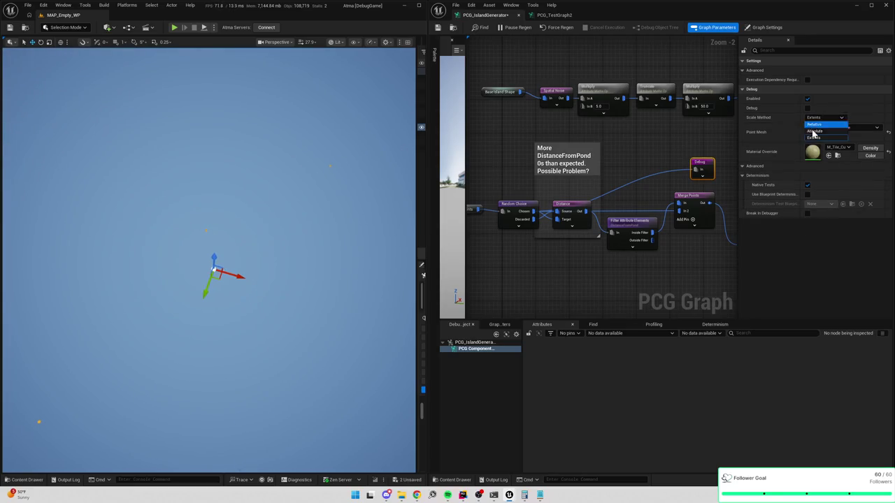
pyautogui.click(813, 131)
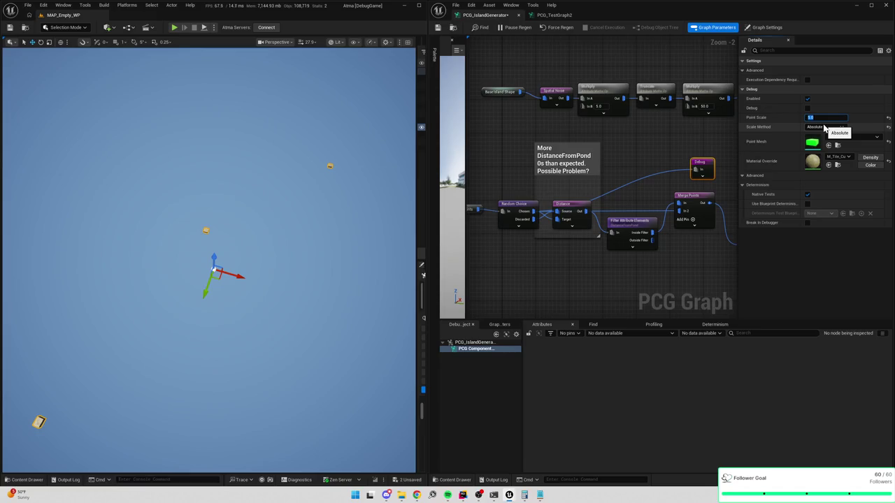
# Inspect the end node's point data near the DistanceFromPond comment
pyautogui.moveTo(733, 159); pyautogui.dragTo(650, 167)
pyautogui.moveTo(709, 154)
pyautogui.mouseDown()
pyautogui.moveTo(669, 156)
pyautogui.moveTo(683, 196)
pyautogui.moveTo(720, 222)
pyautogui.moveTo(558, 198)
pyautogui.moveTo(661, 202)
pyautogui.moveTo(644, 180)
pyautogui.moveTo(658, 163)
pyautogui.mouseUp()
pyautogui.scroll(-3, 662, 203)
pyautogui.click(676, 133)
# Move the Debug node beside the upper chain and feed it Create Points Grid's output
pyautogui.press('a')
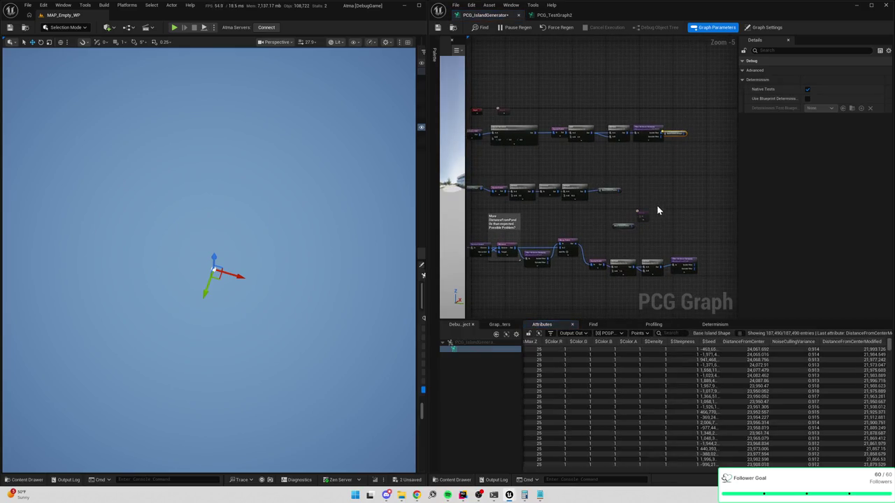
pyautogui.moveTo(641, 215)
pyautogui.mouseDown()
pyautogui.moveTo(672, 177)
pyautogui.moveTo(654, 175)
pyautogui.mouseUp()
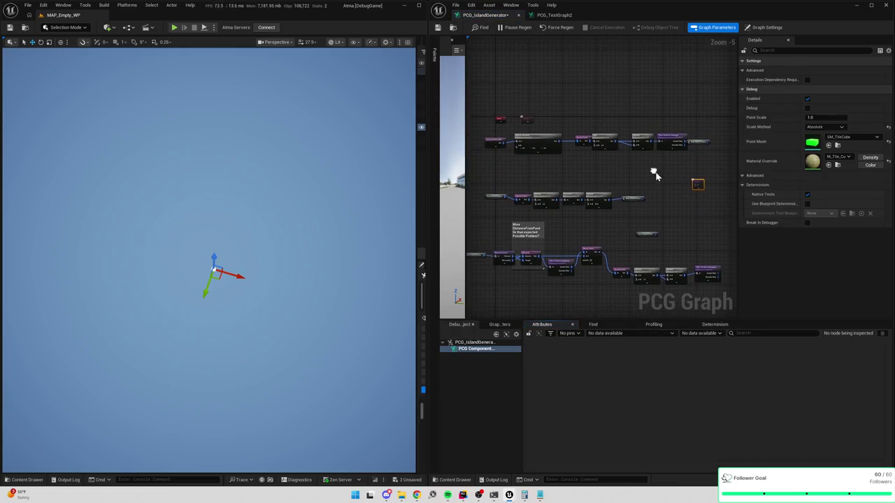
pyautogui.scroll(2, 606, 169)
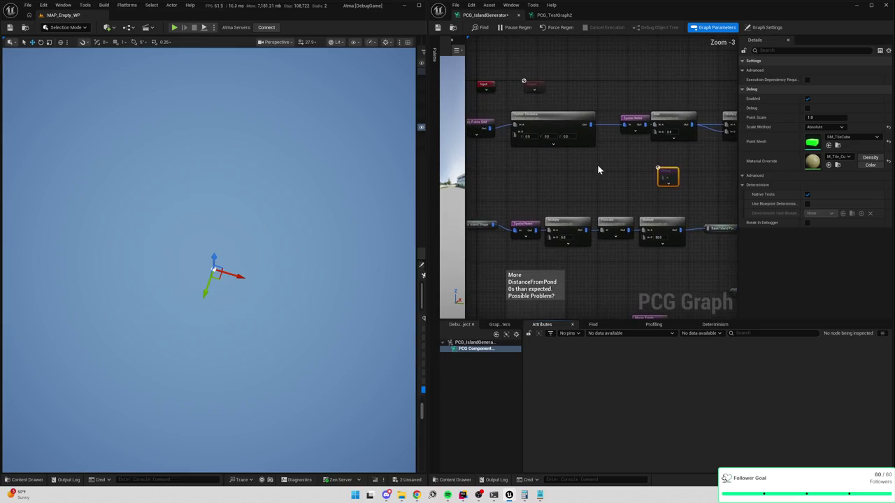
pyautogui.moveTo(503, 129)
pyautogui.mouseDown()
pyautogui.moveTo(673, 178)
pyautogui.moveTo(634, 163)
pyautogui.mouseUp()
pyautogui.scroll(-2, 633, 163)
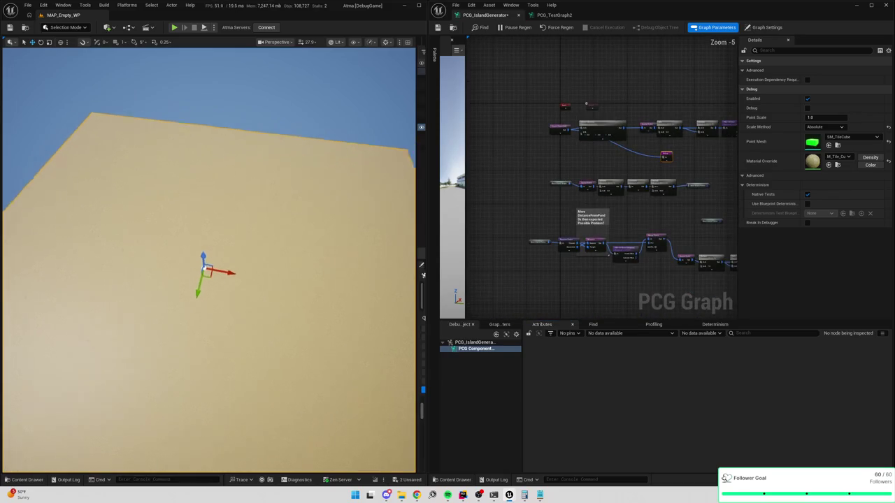
pyautogui.scroll(4, 657, 158)
pyautogui.moveTo(613, 150)
pyautogui.mouseDown()
pyautogui.moveTo(699, 165)
pyautogui.moveTo(497, 160)
pyautogui.mouseUp()
pyautogui.click(637, 157)
# Preview the Vector Distance output through Debug, then disconnect it
pyautogui.moveTo(519, 139); pyautogui.dragTo(695, 140)
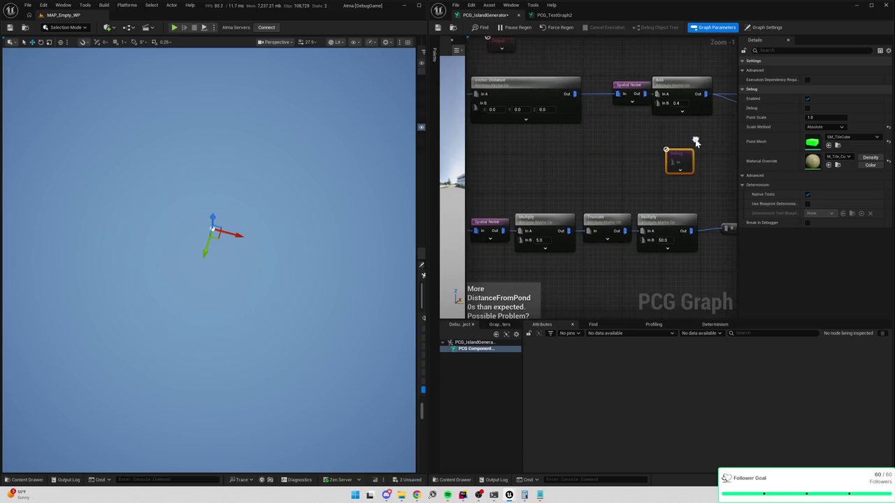
pyautogui.moveTo(571, 94)
pyautogui.mouseDown()
pyautogui.moveTo(671, 161)
pyautogui.moveTo(625, 160)
pyautogui.moveTo(632, 153)
pyautogui.moveTo(709, 162)
pyautogui.moveTo(573, 162)
pyautogui.moveTo(691, 156)
pyautogui.mouseUp()
pyautogui.keyDown('alt'); pyautogui.click(668, 163); pyautogui.keyUp('alt')
# Preview the Base Island Shape output through Debug, then disconnect it
pyautogui.moveTo(622, 147)
pyautogui.mouseDown()
pyautogui.moveTo(693, 152)
pyautogui.moveTo(549, 158)
pyautogui.mouseUp()
pyautogui.click(625, 168)
pyautogui.moveTo(625, 168); pyautogui.dragTo(663, 163)
pyautogui.moveTo(614, 107); pyautogui.dragTo(639, 164)
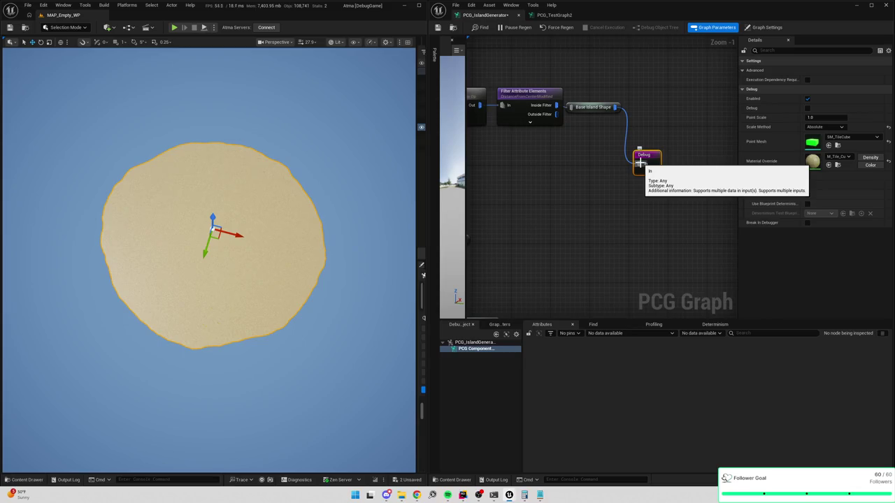
pyautogui.keyDown('alt'); pyautogui.click(639, 162); pyautogui.keyUp('alt')
# Park the unconnected Debug node beside the lower Base Island Points
pyautogui.scroll(-4, 711, 160)
pyautogui.moveTo(692, 140); pyautogui.dragTo(613, 259)
pyautogui.moveTo(567, 241)
pyautogui.mouseDown()
pyautogui.moveTo(648, 210)
pyautogui.moveTo(651, 175)
pyautogui.moveTo(586, 198)
pyautogui.mouseUp()
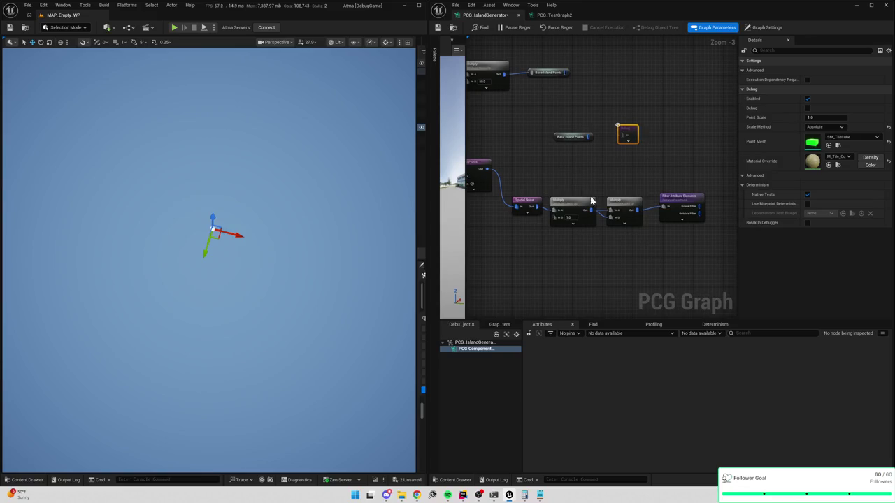
pyautogui.click(567, 205)
pyautogui.moveTo(634, 134); pyautogui.dragTo(706, 152)
pyautogui.moveTo(654, 94)
pyautogui.mouseDown()
pyautogui.moveTo(653, 233)
pyautogui.moveTo(700, 103)
pyautogui.mouseUp()
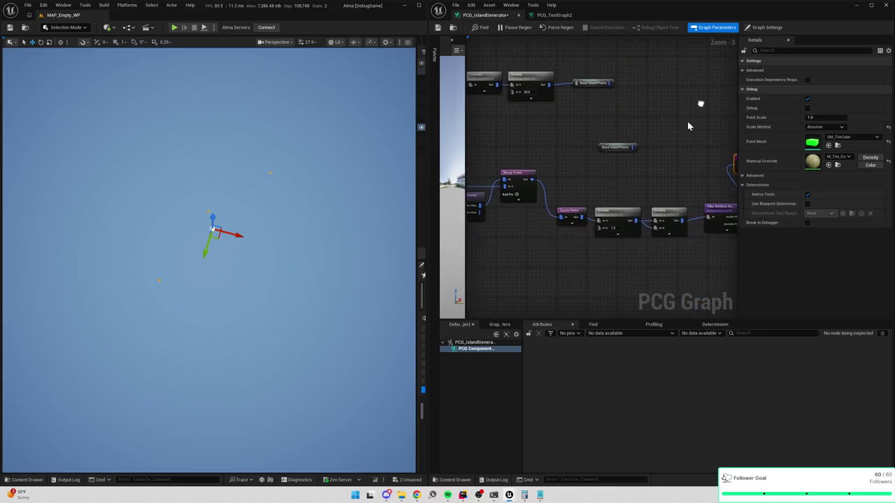
# Switch the Spatial Noise mode to Perlin 2D and view the blocky island
pyautogui.click(572, 219)
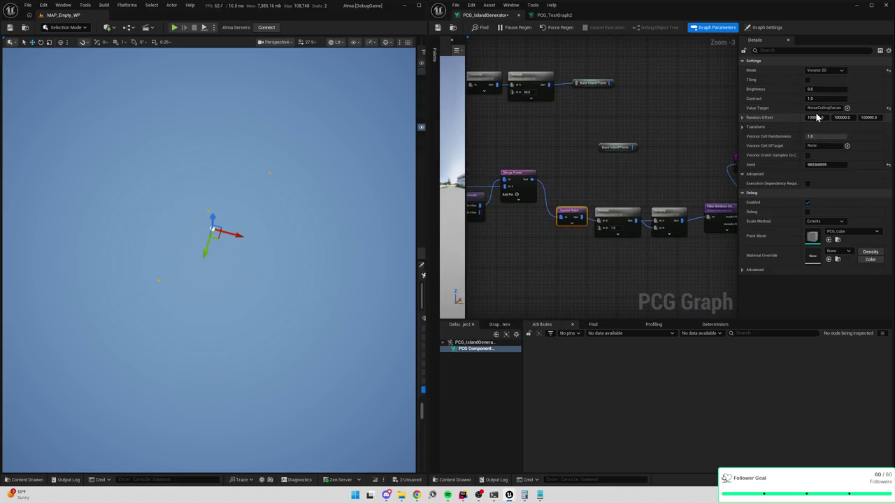
pyautogui.moveTo(598, 173); pyautogui.dragTo(587, 150)
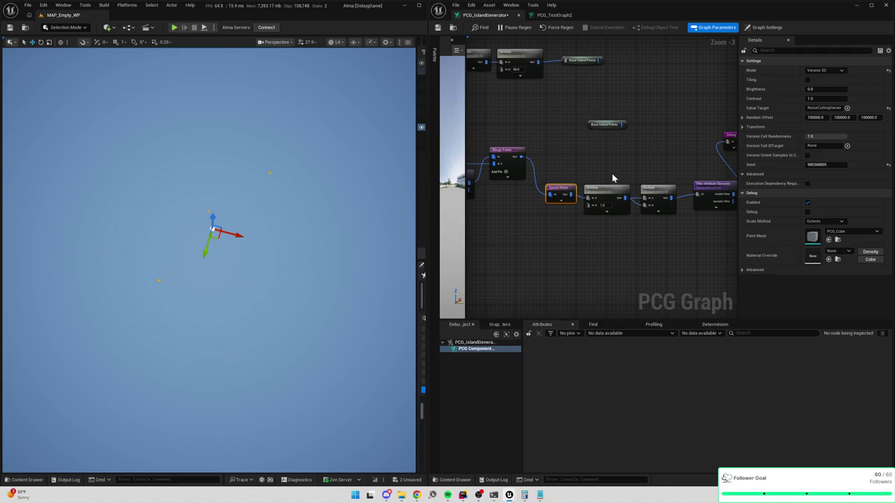
pyautogui.scroll(2, 612, 172)
pyautogui.click(824, 71)
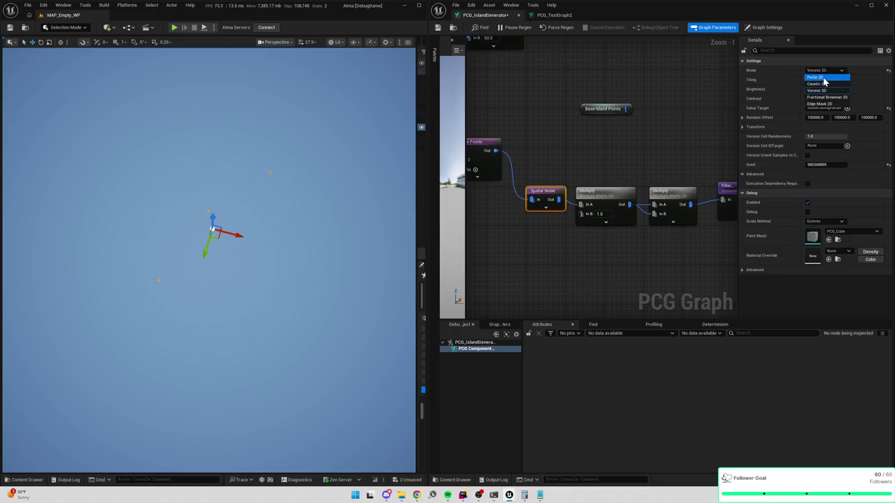
pyautogui.click(822, 79)
pyautogui.moveTo(307, 223)
pyautogui.mouseDown()
pyautogui.moveTo(307, 154)
pyautogui.moveTo(307, 181)
pyautogui.moveTo(293, 182)
pyautogui.moveTo(293, 158)
pyautogui.mouseUp()
# Move the Debug node next to Filter Attribute Elements
pyautogui.moveTo(729, 259)
pyautogui.mouseDown()
pyautogui.moveTo(607, 256)
pyautogui.moveTo(647, 241)
pyautogui.moveTo(589, 230)
pyautogui.moveTo(685, 226)
pyautogui.mouseUp()
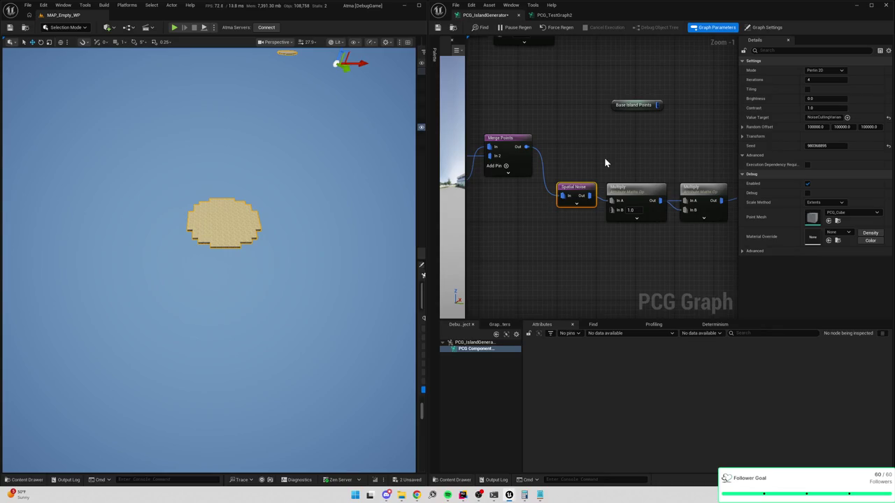
pyautogui.moveTo(671, 241)
pyautogui.mouseDown()
pyautogui.moveTo(644, 238)
pyautogui.moveTo(692, 217)
pyautogui.moveTo(580, 176)
pyautogui.moveTo(700, 188)
pyautogui.moveTo(544, 203)
pyautogui.moveTo(637, 147)
pyautogui.moveTo(566, 157)
pyautogui.mouseUp()
pyautogui.moveTo(783, 149); pyautogui.dragTo(629, 148)
pyautogui.moveTo(649, 118)
pyautogui.mouseDown()
pyautogui.moveTo(705, 165)
pyautogui.moveTo(700, 184)
pyautogui.mouseUp()
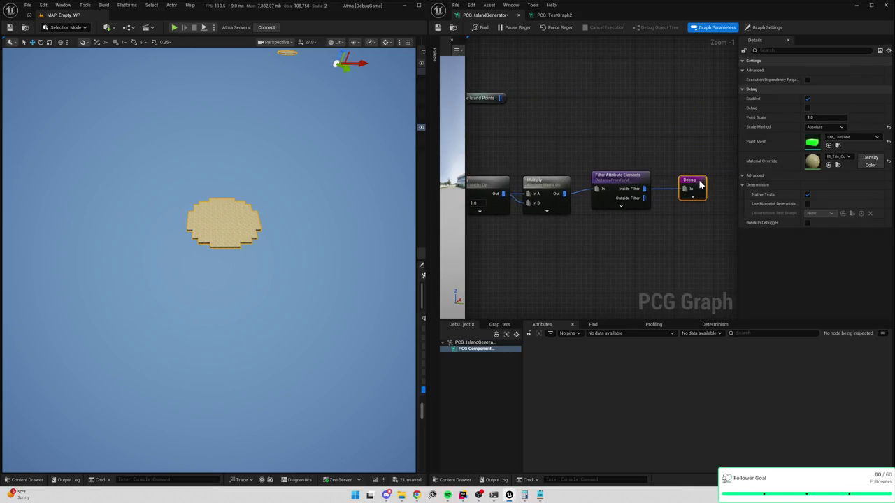
# Raise the first Filter Attribute Elements threshold from 10000 to 20000
pyautogui.moveTo(595, 154)
pyautogui.mouseDown()
pyautogui.moveTo(658, 152)
pyautogui.moveTo(632, 153)
pyautogui.moveTo(677, 190)
pyautogui.mouseUp()
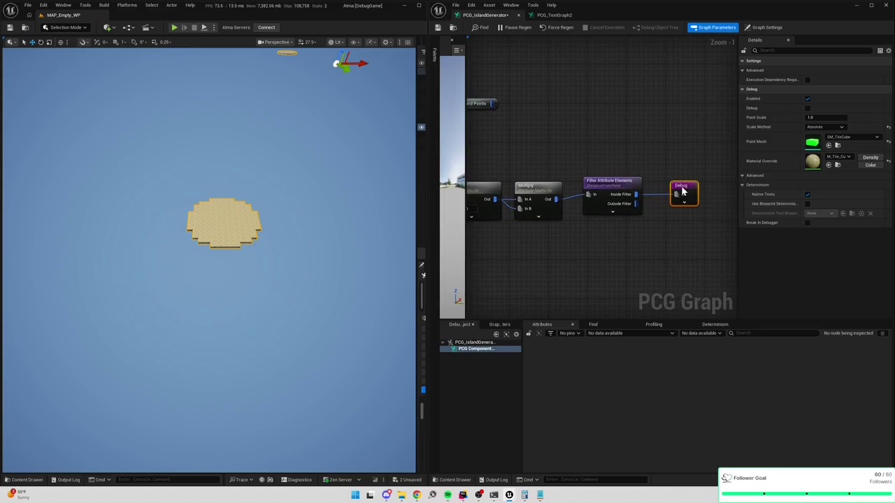
pyautogui.click(628, 211)
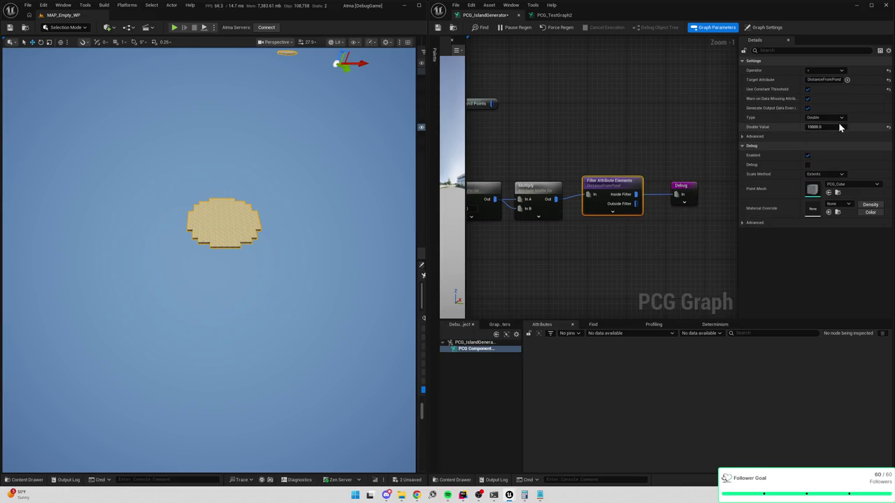
pyautogui.click(822, 127)
pyautogui.moveTo(523, 161)
pyautogui.mouseDown()
pyautogui.moveTo(642, 138)
pyautogui.moveTo(621, 163)
pyautogui.moveTo(601, 159)
pyautogui.moveTo(682, 140)
pyautogui.mouseUp()
# Set the Distance node's Maximum Distance to 2000
pyautogui.click(587, 190)
pyautogui.scroll(-1, 590, 168)
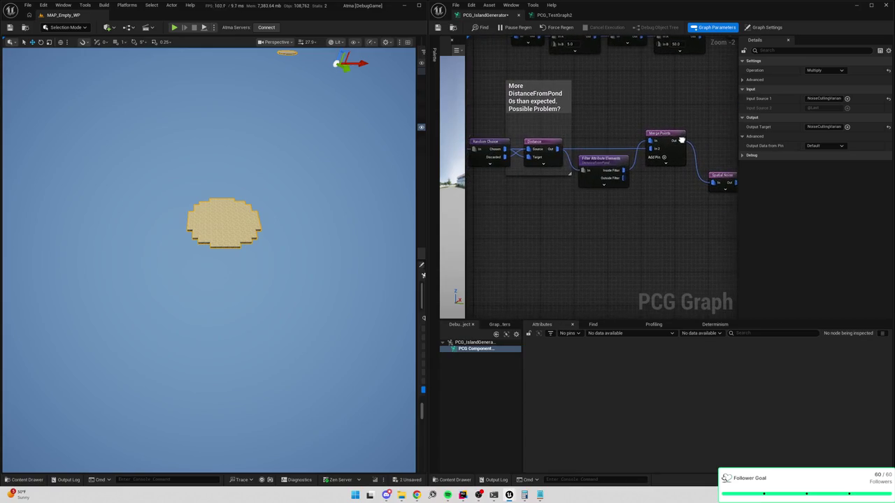
pyautogui.scroll(2, 601, 167)
pyautogui.click(601, 155)
pyautogui.moveTo(614, 203); pyautogui.dragTo(681, 207)
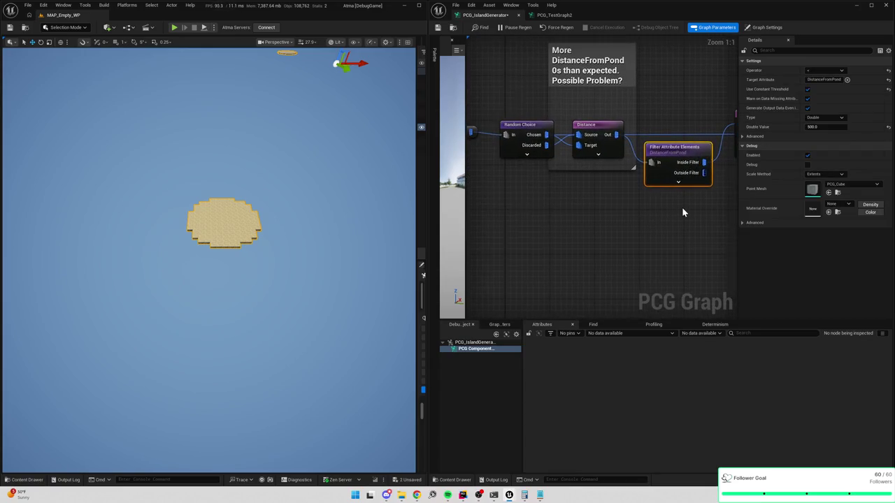
pyautogui.click(606, 151)
pyautogui.click(819, 109)
pyautogui.write('2000')
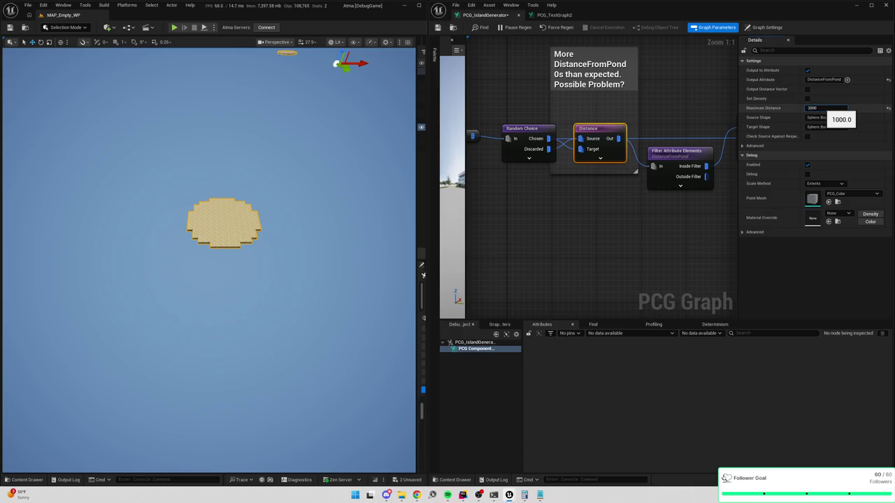
pyautogui.press('Return')
# Raise the pond-distance filter's threshold from 500 to 1000
pyautogui.click(685, 151)
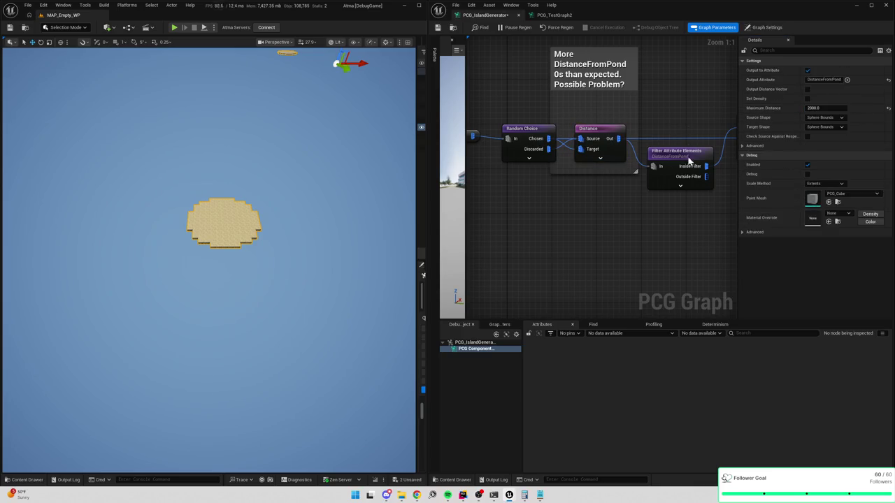
pyautogui.click(593, 155)
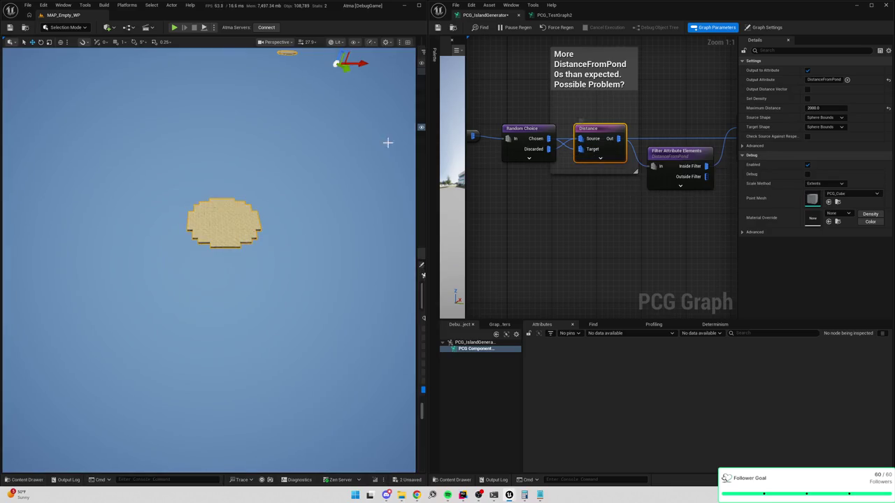
pyautogui.moveTo(656, 178); pyautogui.dragTo(560, 172)
pyautogui.click(570, 152)
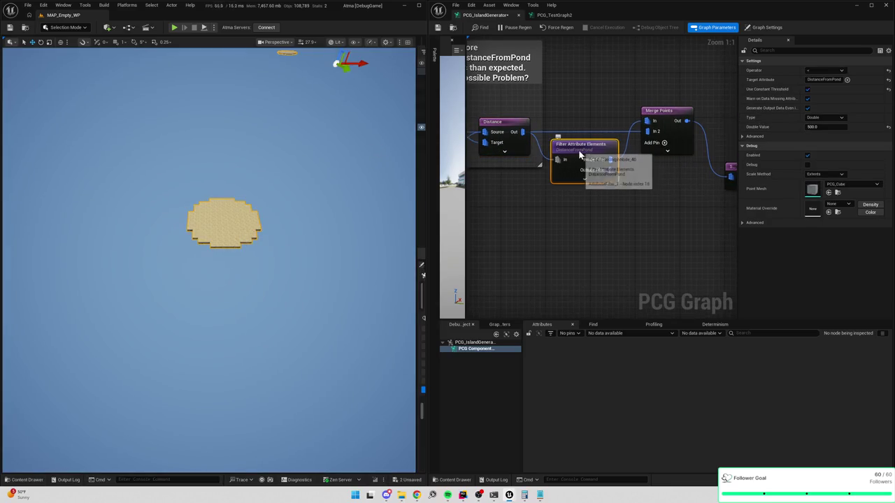
pyautogui.click(815, 128)
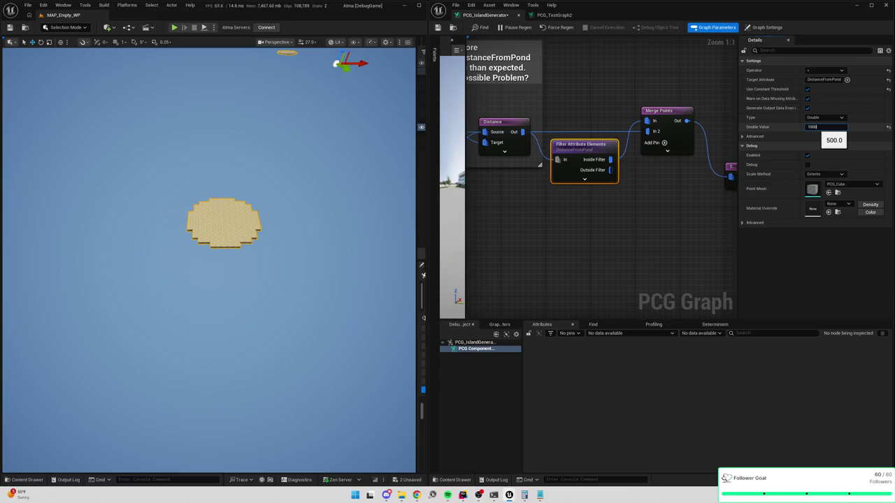
pyautogui.press('Return')
pyautogui.scroll(5, 312, 208)
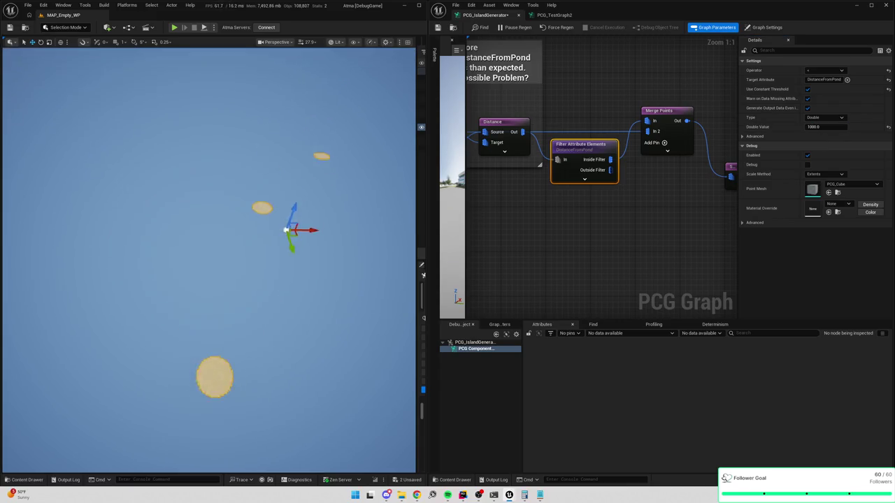
# Inspect the Spatial Noise output points, scrolling to NoiseCullingVariance in the Attributes table
pyautogui.moveTo(681, 220)
pyautogui.mouseDown()
pyautogui.moveTo(650, 203)
pyautogui.moveTo(608, 144)
pyautogui.moveTo(579, 156)
pyautogui.moveTo(657, 181)
pyautogui.moveTo(588, 157)
pyautogui.mouseUp()
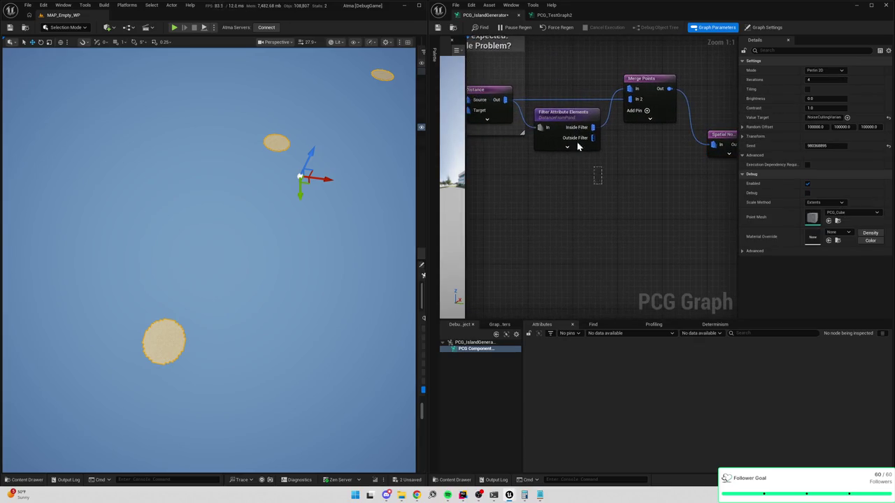
pyautogui.moveTo(657, 210)
pyautogui.mouseDown()
pyautogui.moveTo(631, 200)
pyautogui.moveTo(565, 124)
pyautogui.mouseUp()
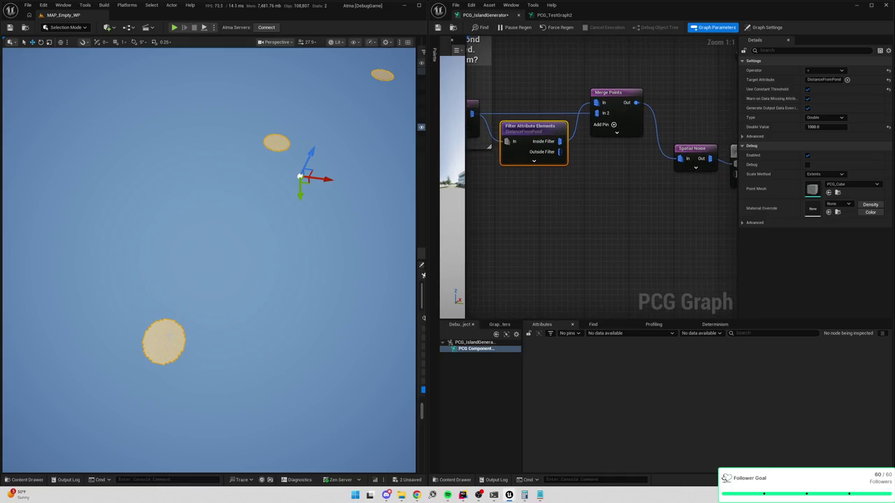
pyautogui.moveTo(504, 242)
pyautogui.mouseDown()
pyautogui.moveTo(617, 203)
pyautogui.moveTo(636, 163)
pyautogui.mouseUp()
pyautogui.click(641, 151)
pyautogui.moveTo(662, 194); pyautogui.dragTo(581, 200)
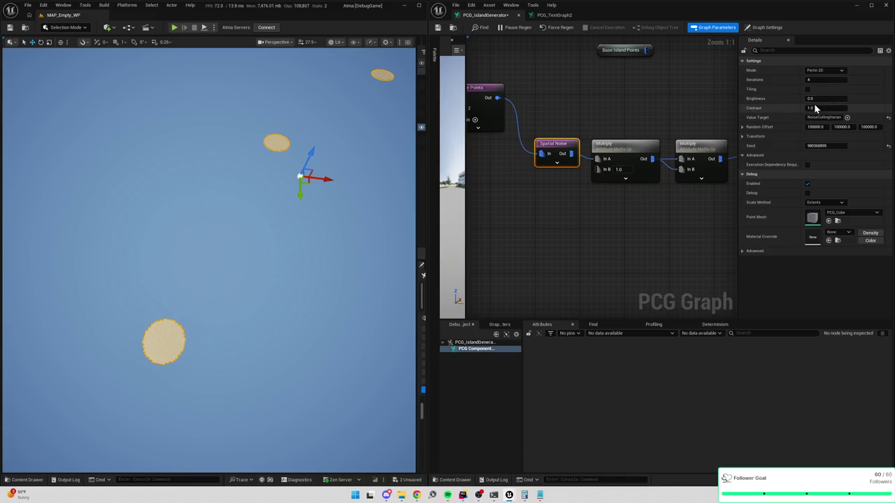
pyautogui.press('a')
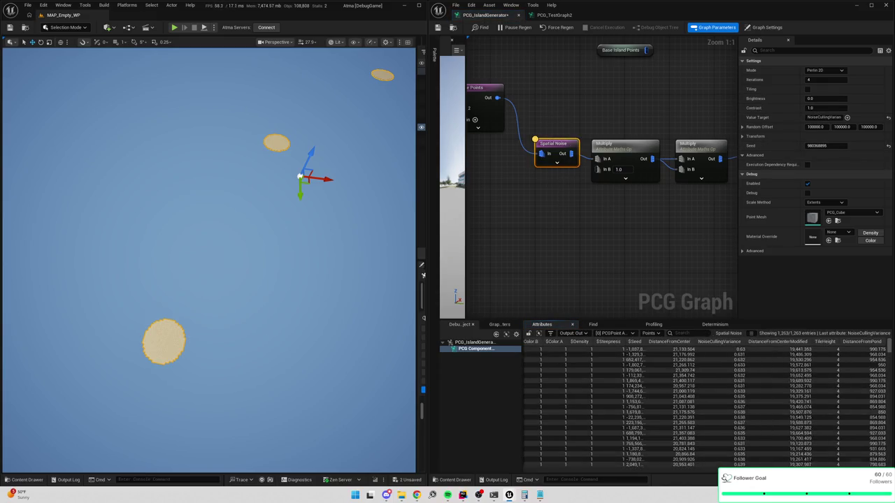
pyautogui.scroll(-10, 738, 386)
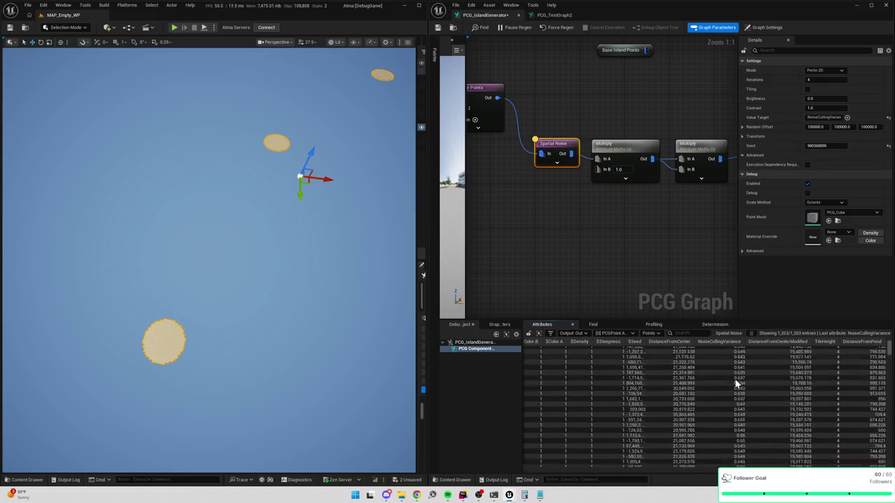
pyautogui.scroll(-10, 740, 389)
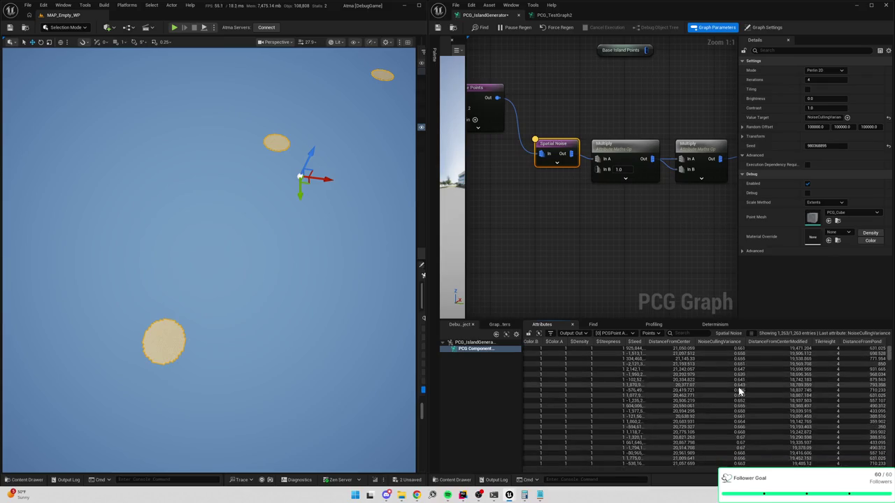
# Delete the first Multiply node after the noise and place an Add node there
pyautogui.click(620, 165)
pyautogui.scroll(-2, 634, 181)
pyautogui.moveTo(607, 170)
pyautogui.mouseDown()
pyautogui.moveTo(655, 214)
pyautogui.moveTo(665, 243)
pyautogui.mouseUp()
pyautogui.moveTo(616, 173)
pyautogui.mouseDown()
pyautogui.moveTo(639, 133)
pyautogui.moveTo(634, 200)
pyautogui.mouseUp()
pyautogui.press('Delete')
pyautogui.moveTo(647, 168)
pyautogui.mouseDown()
pyautogui.moveTo(635, 197)
pyautogui.moveTo(620, 208)
pyautogui.mouseUp()
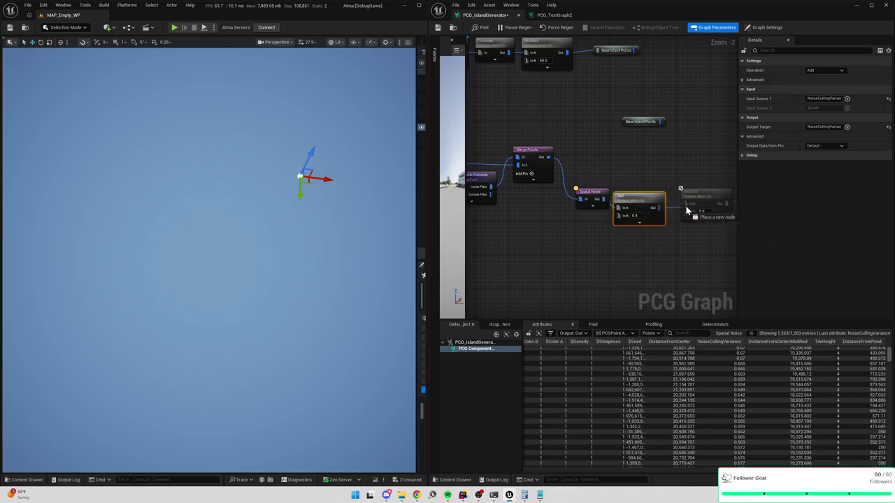
# Wire the Add node's output into the Multiply node and check the attribute names on both nodes
pyautogui.moveTo(687, 207); pyautogui.dragTo(649, 208)
pyautogui.click(648, 208)
pyautogui.click(644, 207)
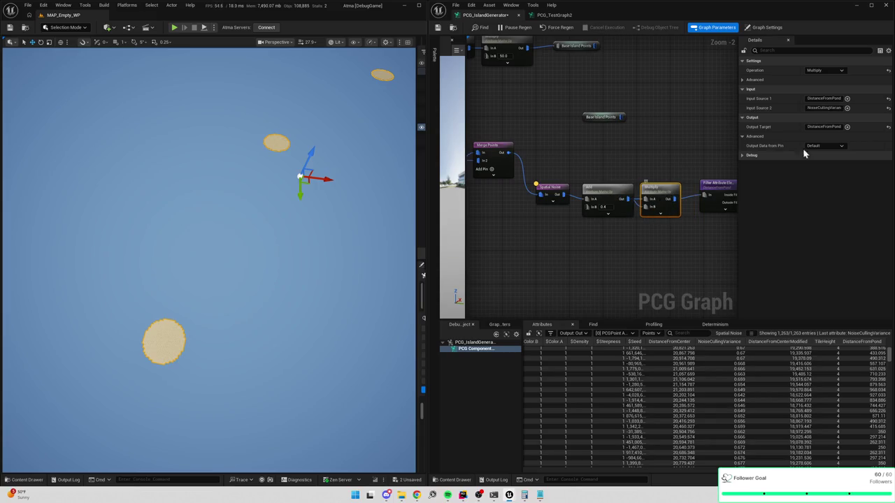
pyautogui.click(824, 129)
pyautogui.click(616, 192)
pyautogui.click(824, 98)
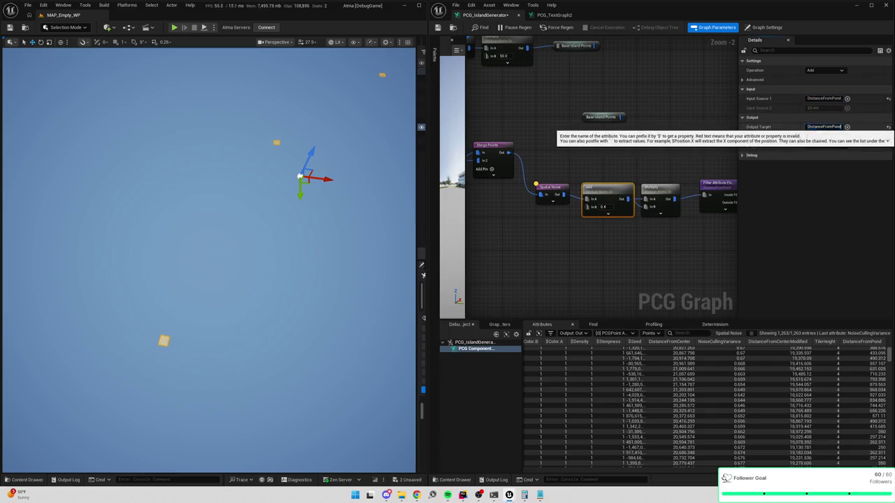
# Pan the graph back to the Spatial Noise node and review its settings
pyautogui.click(655, 170)
pyautogui.moveTo(655, 170); pyautogui.dragTo(610, 153)
pyautogui.moveTo(489, 199); pyautogui.dragTo(581, 198)
pyautogui.click(586, 171)
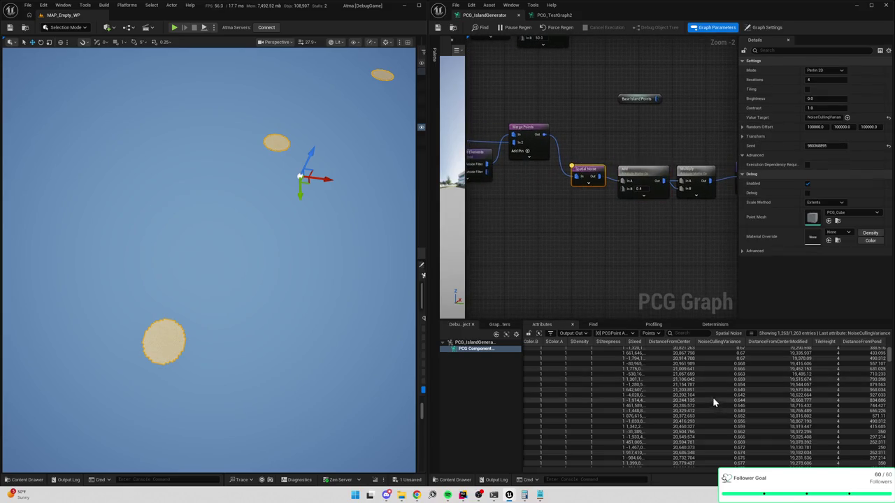
pyautogui.scroll(-10, 774, 390)
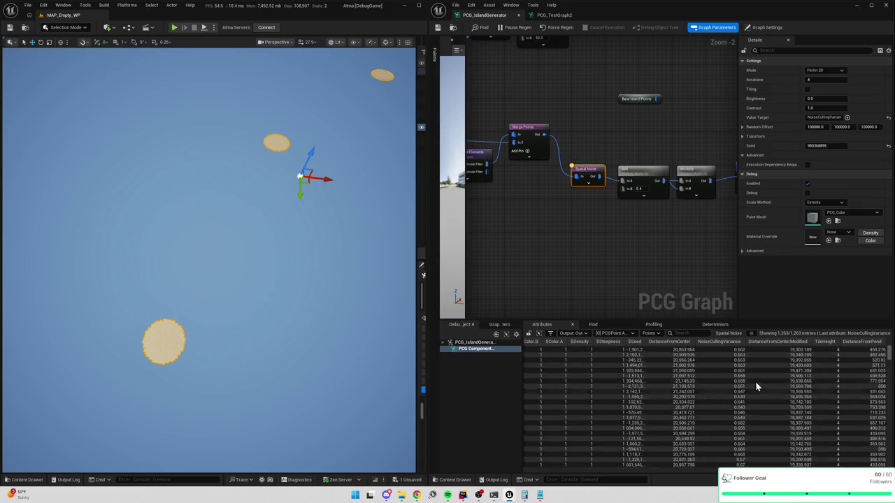
pyautogui.scroll(-10, 737, 409)
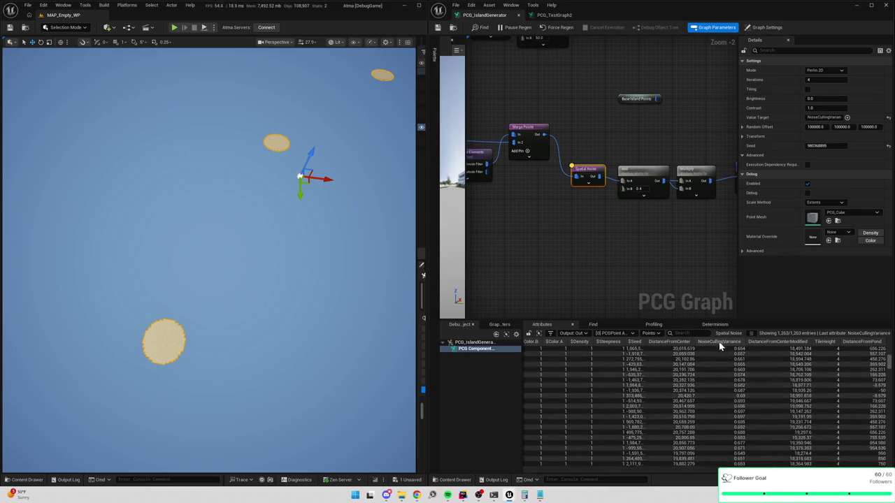
pyautogui.scroll(2, 633, 235)
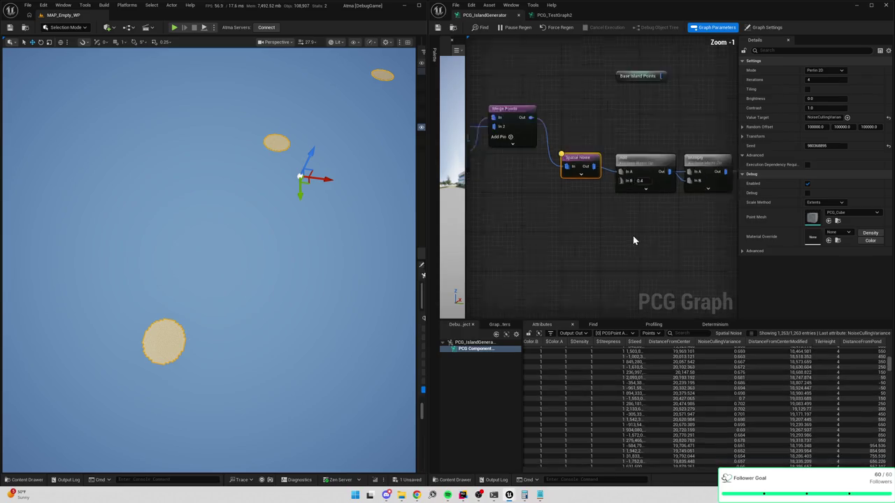
pyautogui.scroll(-10, 737, 394)
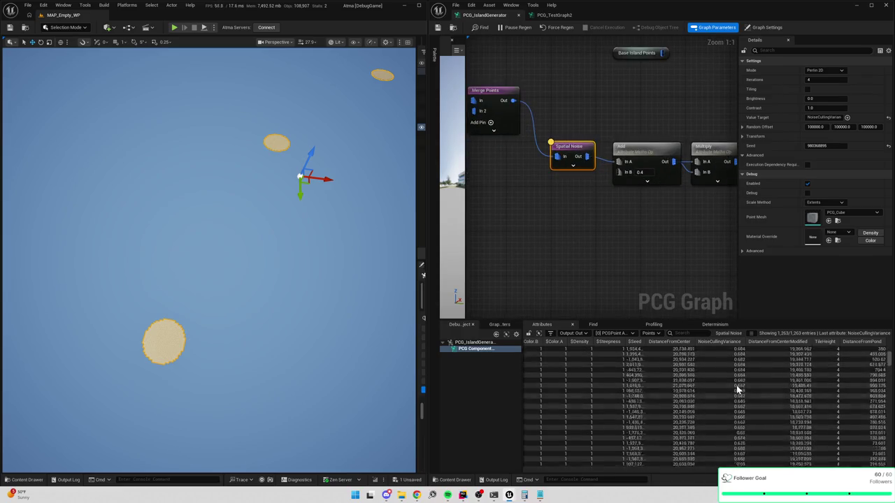
# Compare the Multiply and Add node settings and inspect the Add node's output data
pyautogui.click(650, 181)
pyautogui.click(589, 181)
pyautogui.scroll(-10, 768, 403)
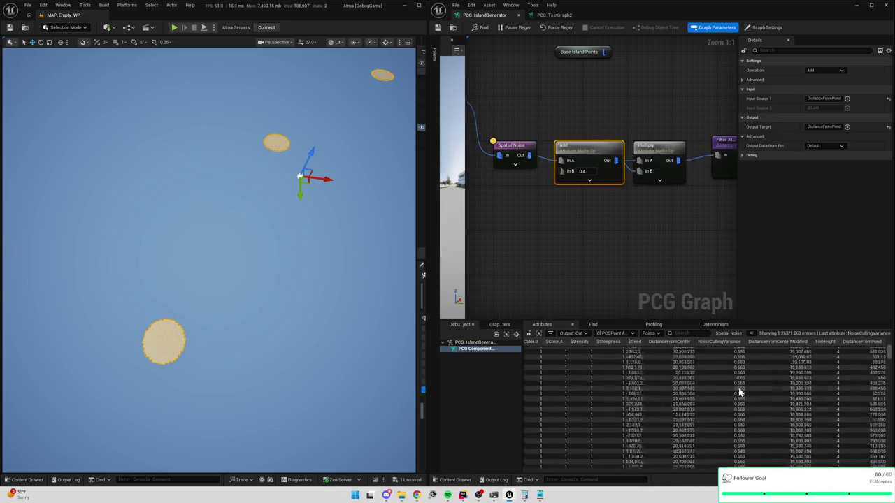
pyautogui.press('a')
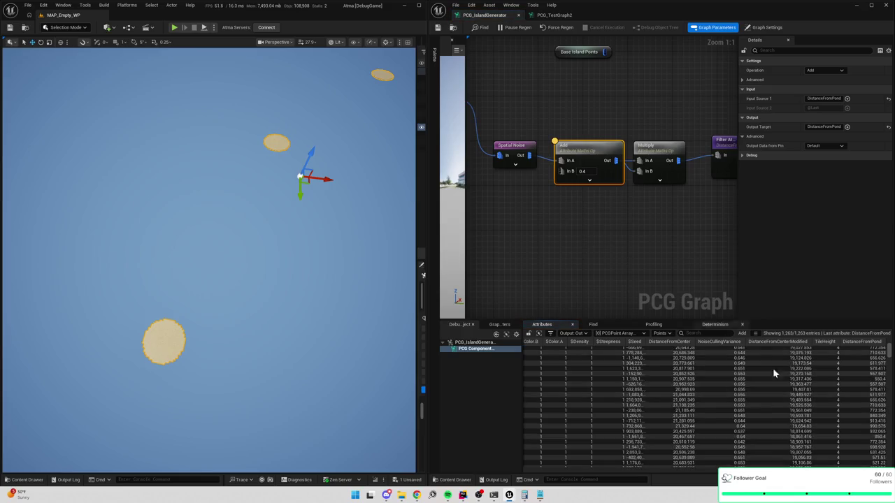
pyautogui.scroll(-10, 741, 367)
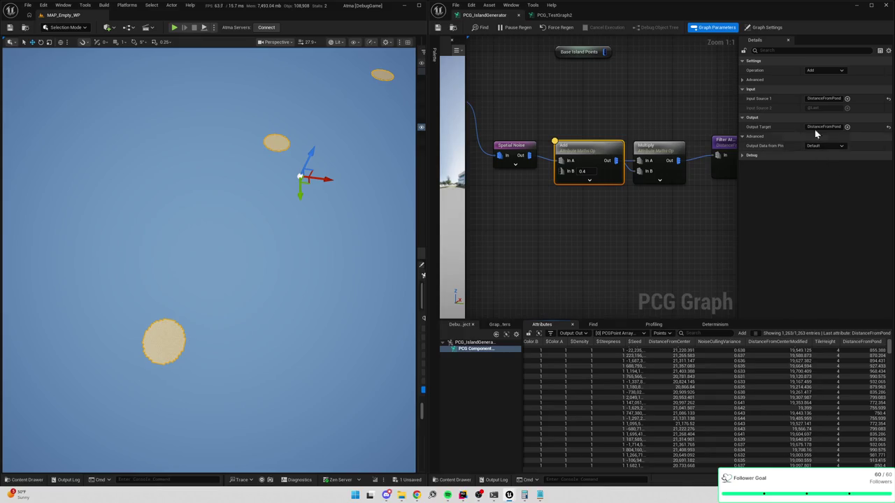
# Copy NoiseCullingVariance from the Multiply node into the Add node's Input Source 1 and Output Target
pyautogui.click(659, 148)
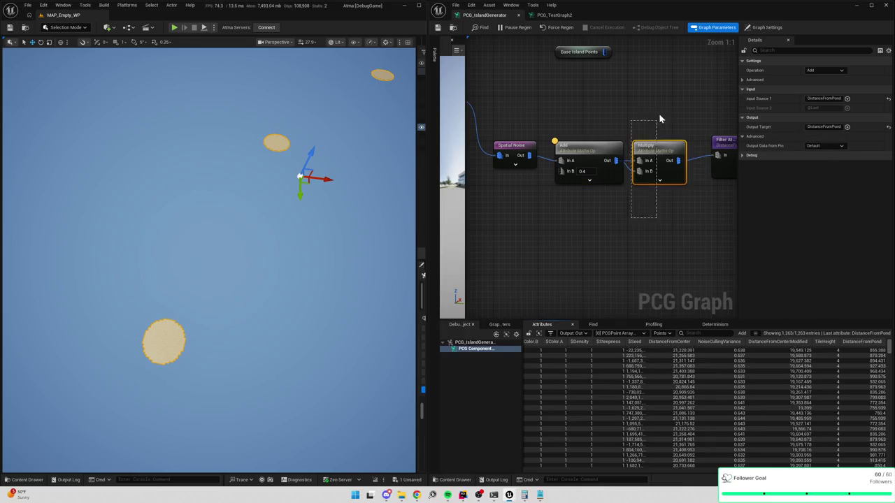
pyautogui.click(817, 108)
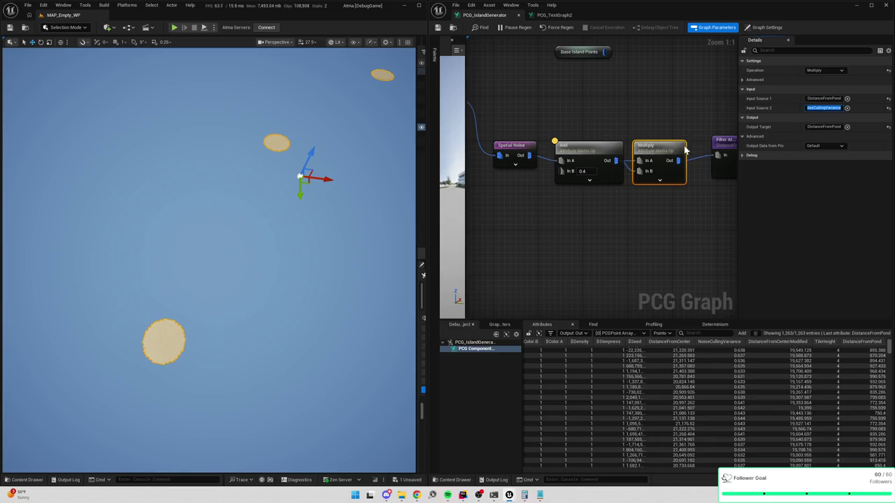
pyautogui.click(596, 149)
pyautogui.click(822, 98)
pyautogui.hotkey('ctrl', 'v')
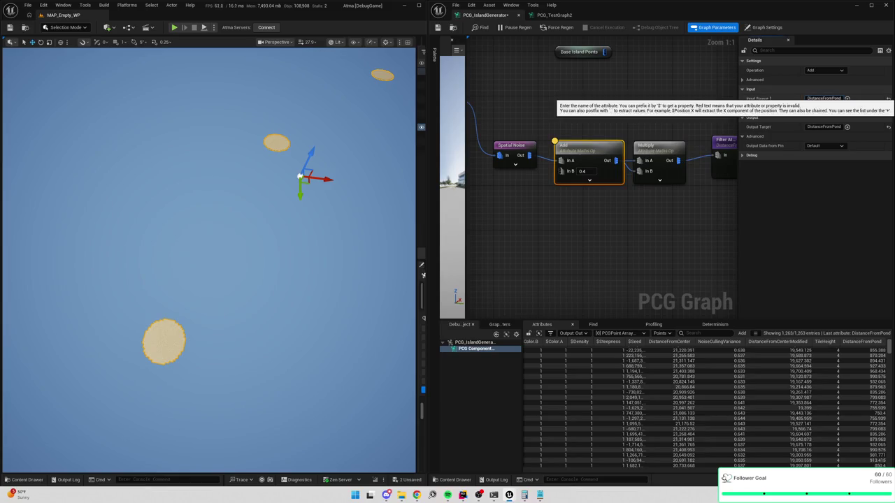
pyautogui.hotkey('ctrl', 'v')
pyautogui.press('Return')
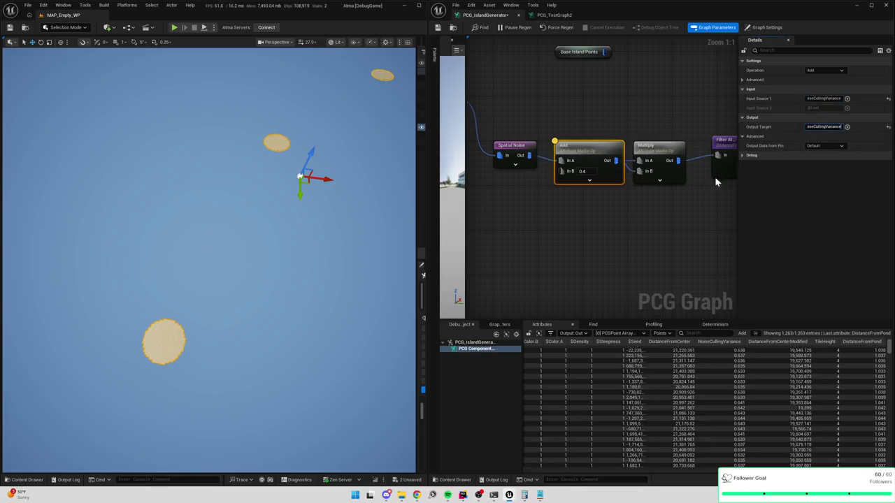
# Inspect the Multiply node's output data with the Add offset applied
pyautogui.moveTo(598, 228); pyautogui.dragTo(606, 135)
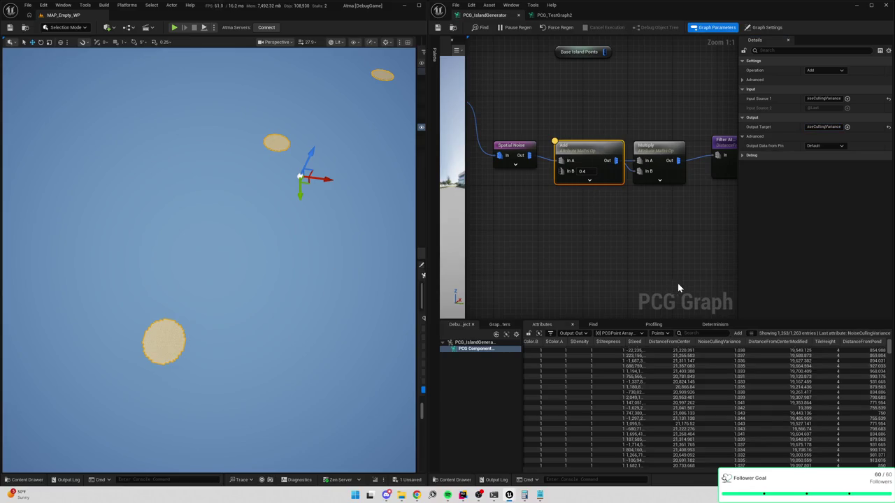
pyautogui.scroll(-5, 769, 423)
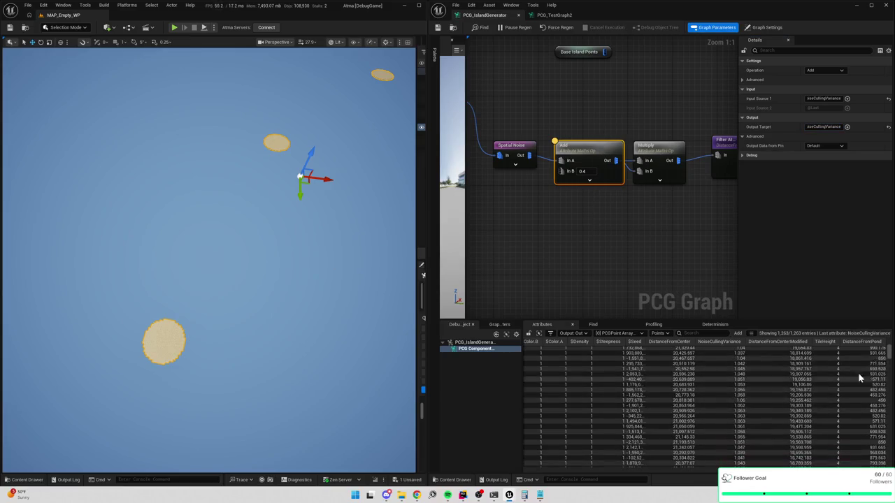
pyautogui.moveTo(888, 355); pyautogui.dragTo(884, 461)
pyautogui.click(657, 149)
pyautogui.moveTo(691, 277); pyautogui.dragTo(647, 279)
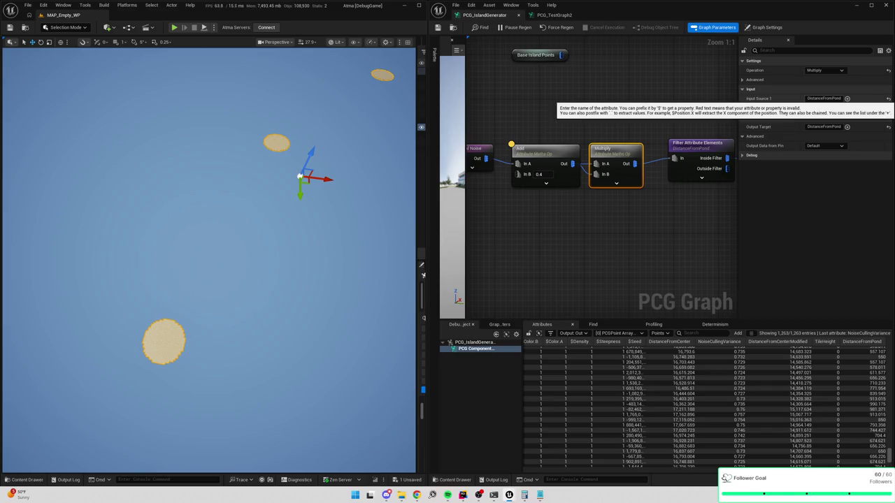
pyautogui.press('a')
pyautogui.moveTo(891, 456); pyautogui.dragTo(891, 350)
# Set the Filter Attribute Elements Double Value threshold to 550 after trying 1000 and 400
pyautogui.moveTo(638, 211); pyautogui.dragTo(633, 116)
pyautogui.press('a')
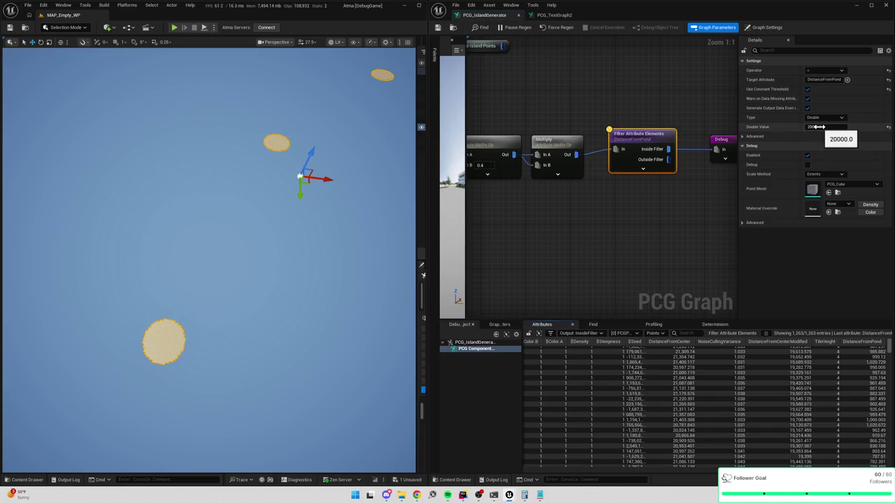
pyautogui.click(818, 127)
pyautogui.write('10')
pyautogui.write('00')
pyautogui.press('Return')
pyautogui.write('400')
pyautogui.press('Return')
pyautogui.write('550')
pyautogui.press('Return')
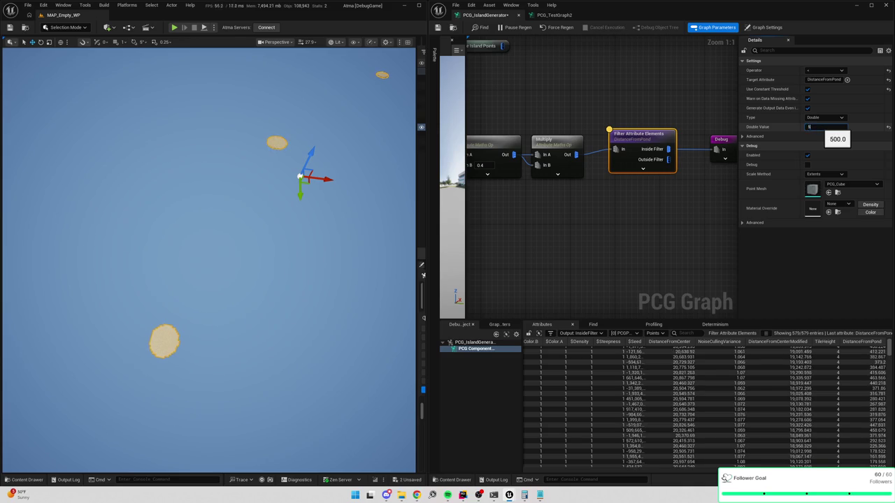
# Turn the viewport to the smaller island and bring the Spatial Noise node into view
pyautogui.scroll(5, 210, 259)
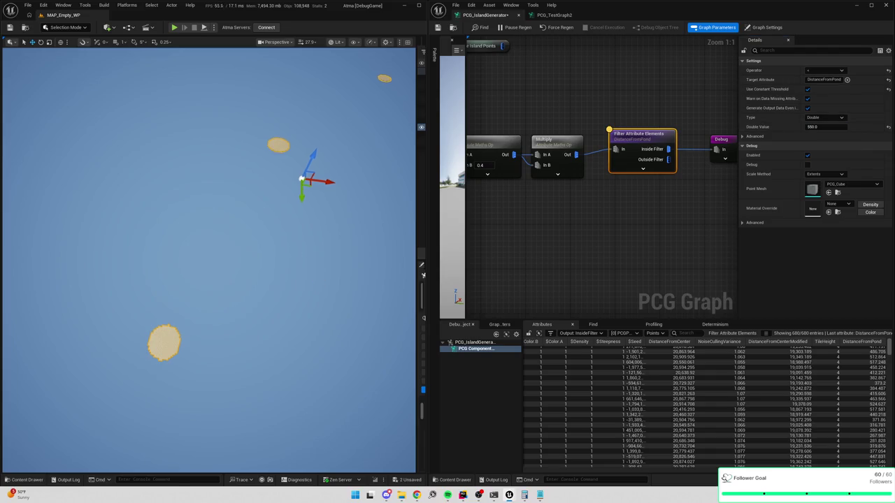
pyautogui.scroll(5, 210, 259)
pyautogui.scroll(-2, 210, 258)
pyautogui.scroll(4, 209, 258)
pyautogui.moveTo(210, 259)
pyautogui.mouseDown()
pyautogui.moveTo(210, 293)
pyautogui.moveTo(273, 294)
pyautogui.mouseUp()
pyautogui.moveTo(538, 246)
pyautogui.mouseDown()
pyautogui.moveTo(629, 226)
pyautogui.moveTo(601, 210)
pyautogui.moveTo(659, 200)
pyautogui.moveTo(509, 158)
pyautogui.mouseUp()
pyautogui.click(507, 148)
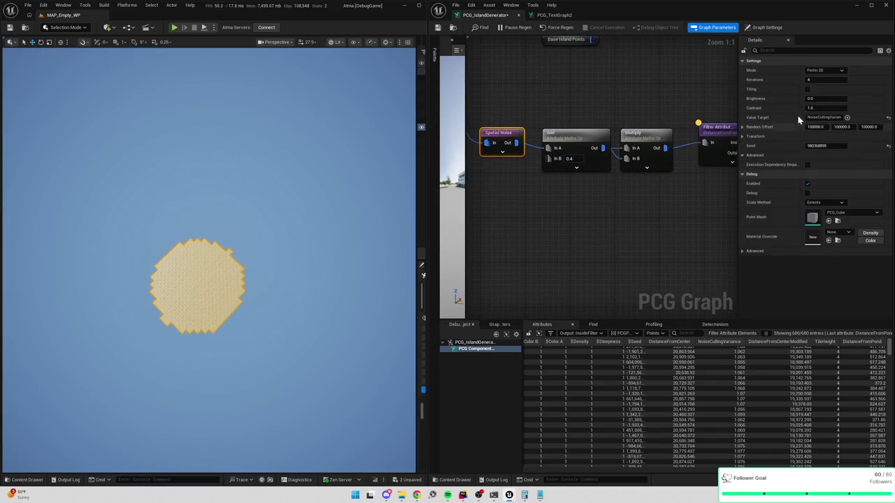
# Try Spatial Noise contrast values 1.5, 1.4 and 0.9, settling on 1.0
pyautogui.click(820, 107)
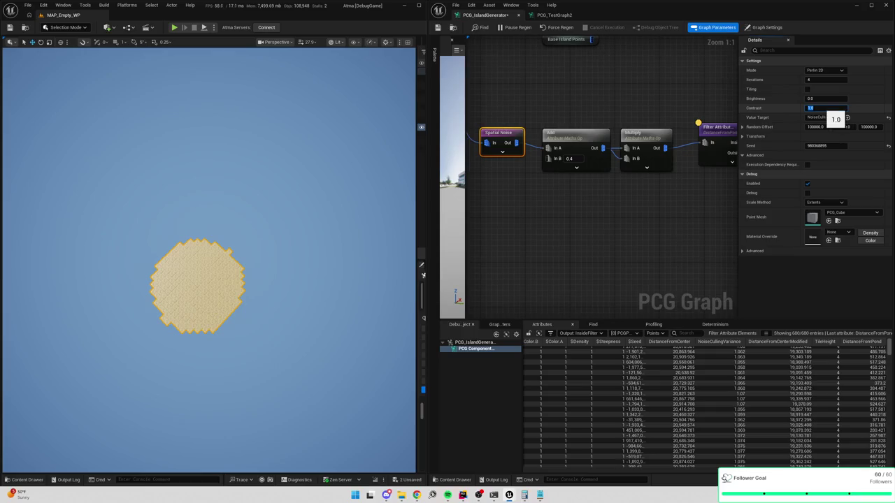
pyautogui.write('1.5')
pyautogui.press('Return')
pyautogui.write('1.4')
pyautogui.press('Return')
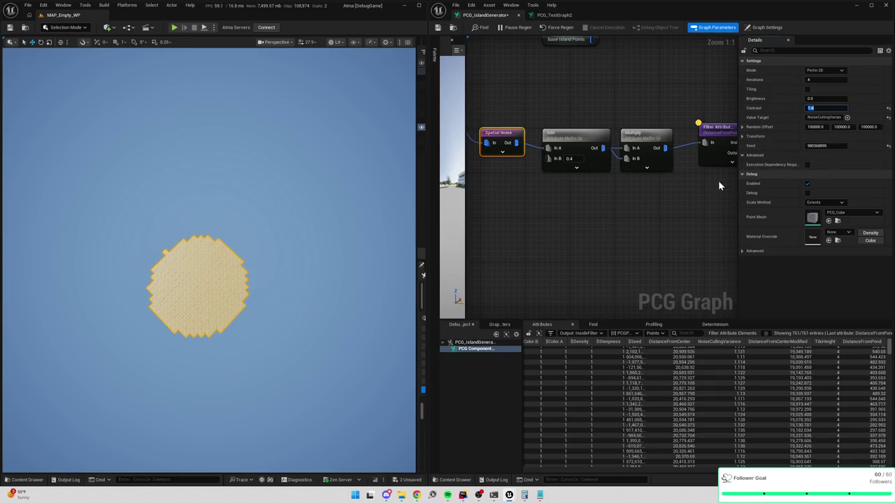
pyautogui.write('0.9')
pyautogui.press('Return')
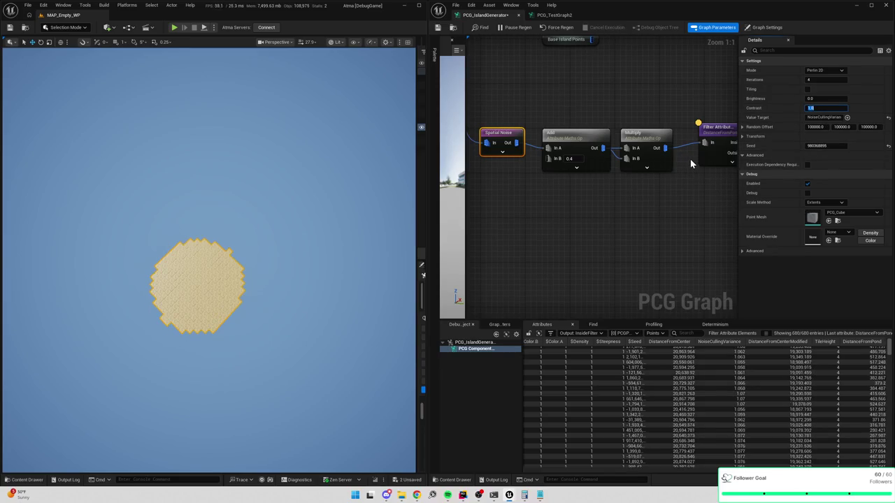
pyautogui.write('1')
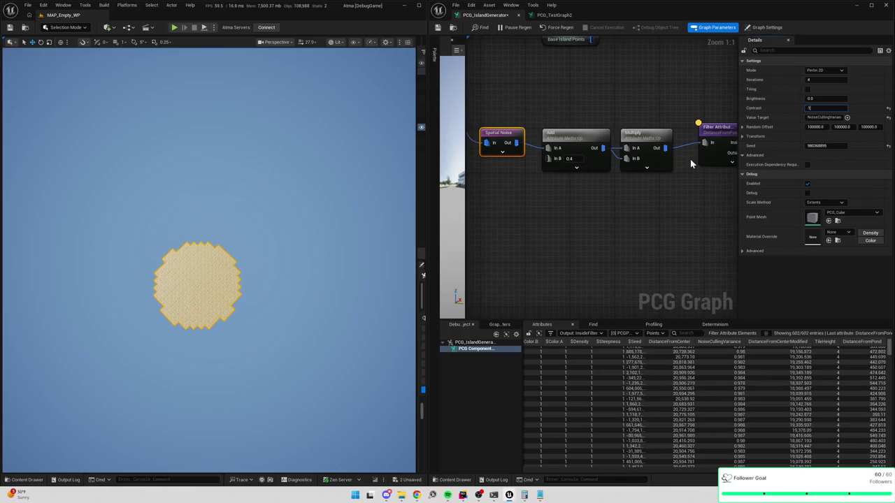
pyautogui.press('Return')
# Set Spatial Noise brightness to 0.1 after trying 0.5 and 4, then contrast to 1.2
pyautogui.click(824, 99)
pyautogui.write('0.5')
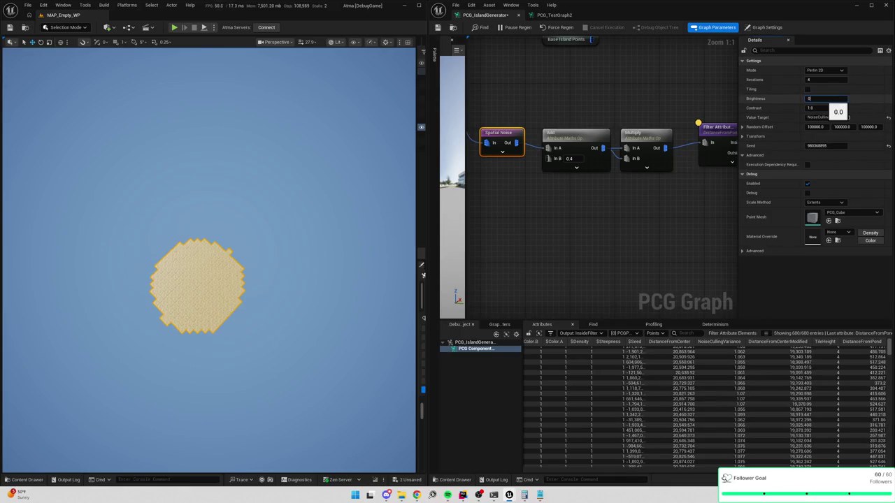
pyautogui.press('Return')
pyautogui.write('4')
pyautogui.press('Return')
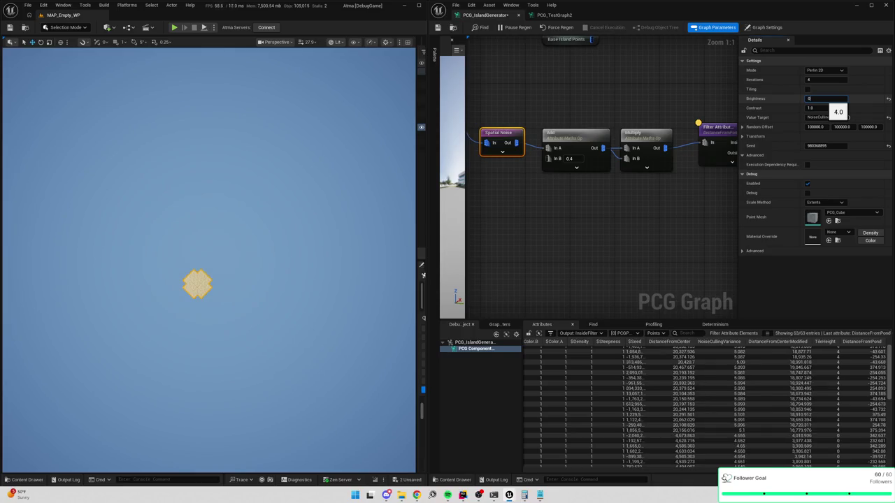
pyautogui.write('0.1')
pyautogui.press('Return')
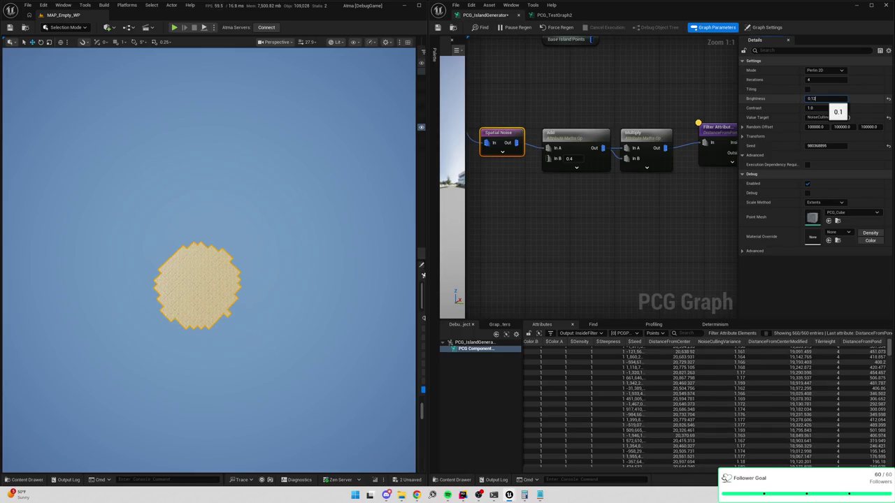
pyautogui.press('BackSpace')
pyautogui.press('Tab')
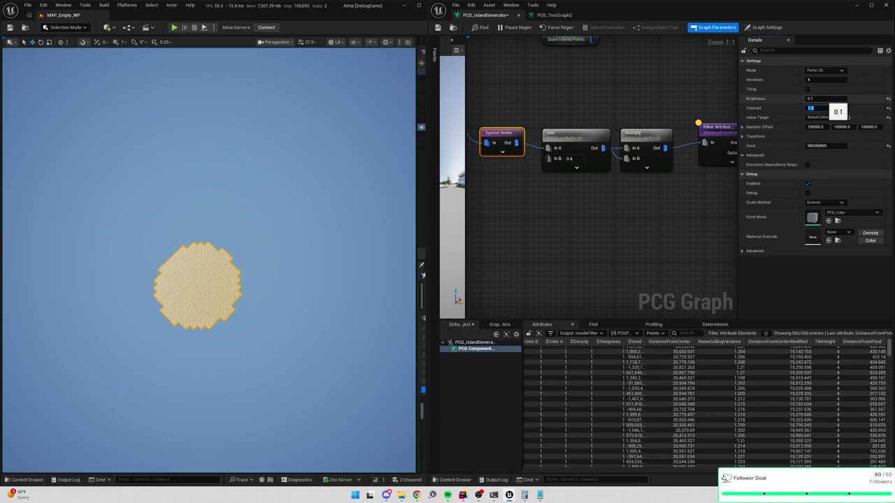
pyautogui.click(821, 98)
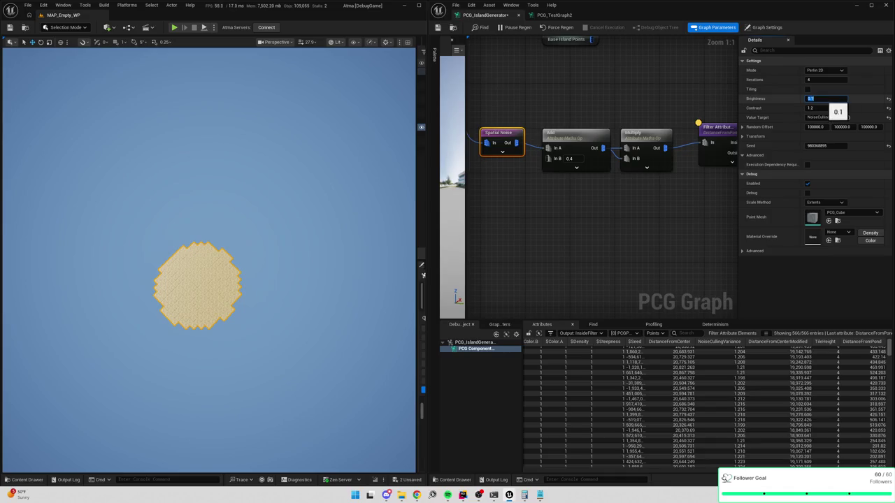
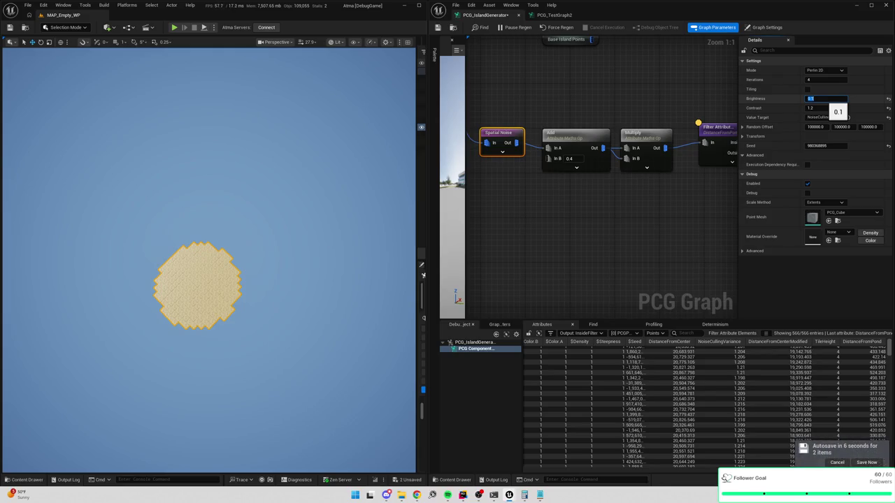
# Commit the spatial noise Brightness of 0.1 and centre the regenerated island in the viewport
pyautogui.press('Return')
pyautogui.click(258, 182)
pyautogui.moveTo(258, 182)
pyautogui.mouseDown()
pyautogui.moveTo(258, 91)
pyautogui.moveTo(251, 203)
pyautogui.moveTo(190, 209)
pyautogui.mouseUp()
pyautogui.moveTo(563, 225); pyautogui.dragTo(622, 224)
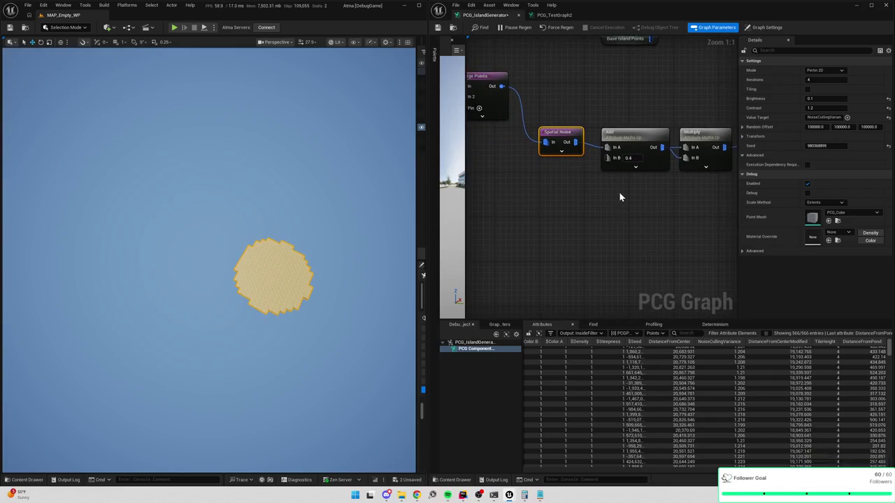
# Shift the Spatial Noise and Add nodes left in the PCG graph
pyautogui.click(637, 155)
pyautogui.moveTo(636, 156); pyautogui.dragTo(593, 151)
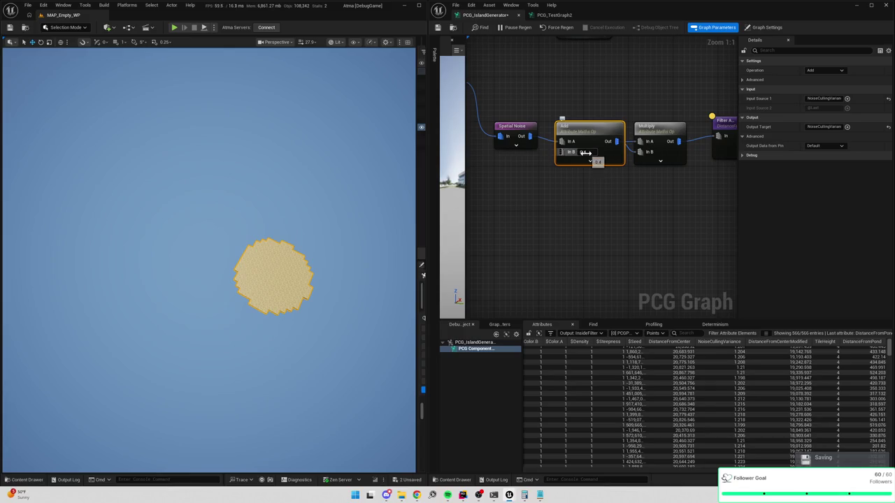
pyautogui.click(660, 130)
pyautogui.click(517, 132)
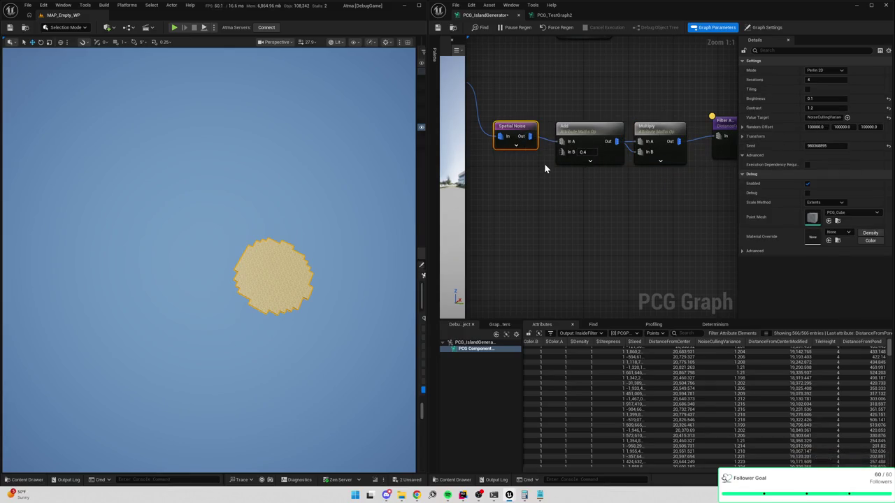
pyautogui.moveTo(569, 140); pyautogui.dragTo(545, 132)
pyautogui.click(544, 134)
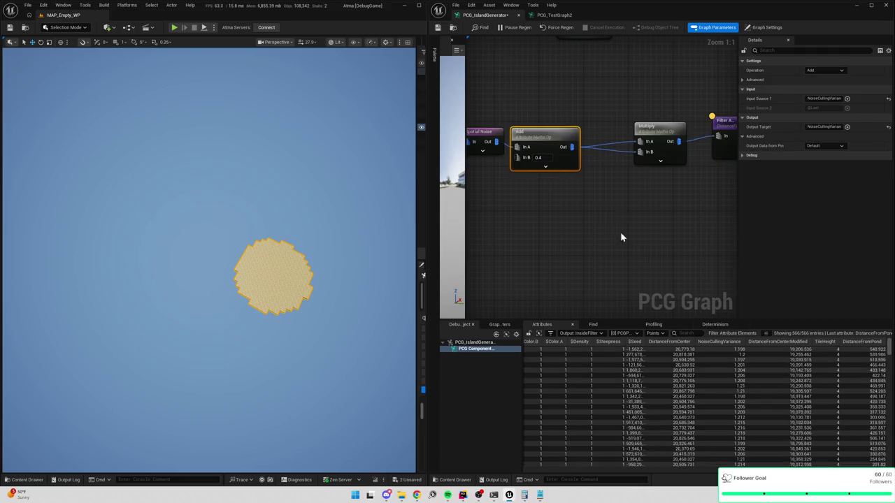
pyautogui.moveTo(572, 147); pyautogui.dragTo(596, 172)
# Add an Attribute Remap node fed by Add's output, keeping Ranges mode
pyautogui.write('remap')
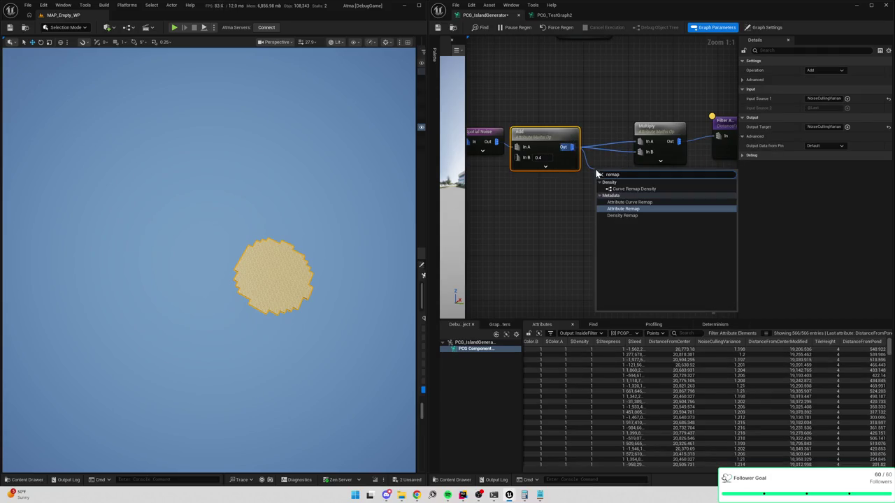
pyautogui.press('Return')
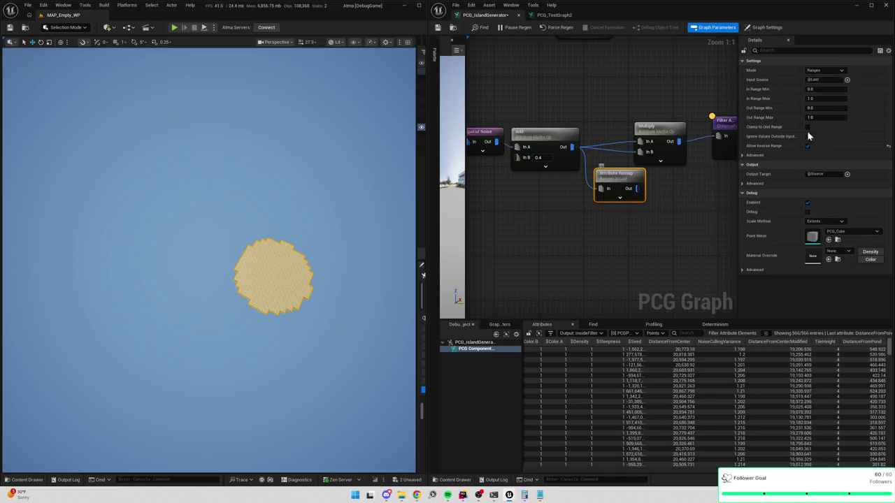
pyautogui.moveTo(634, 213); pyautogui.dragTo(647, 220)
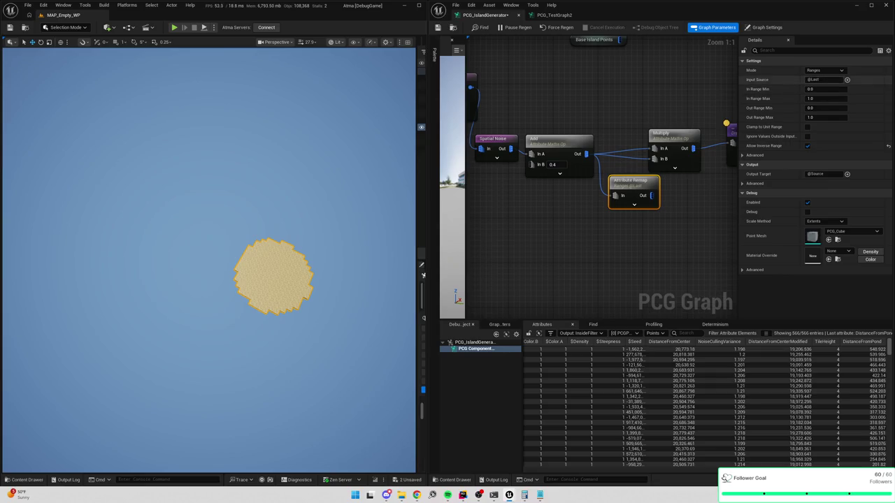
pyautogui.click(824, 71)
pyautogui.click(815, 77)
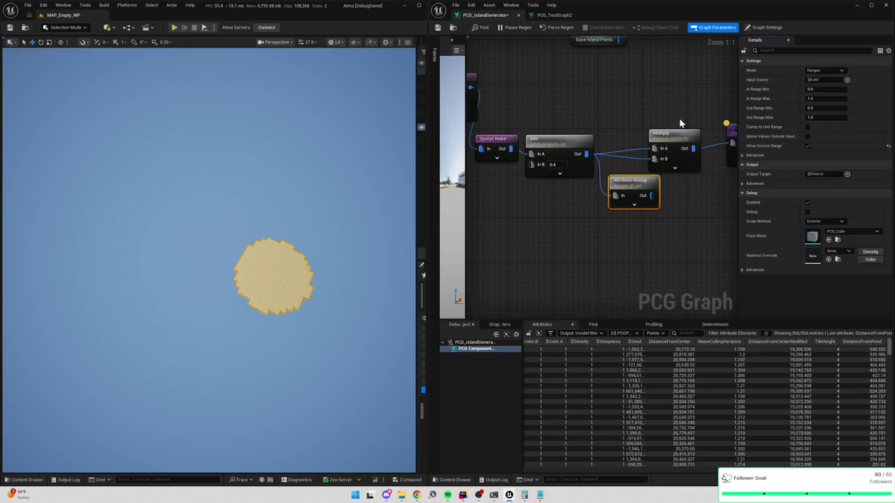
# Move the Multiply, Filter and Debug nodes right so Attribute Remap sits before Multiply
pyautogui.moveTo(540, 79); pyautogui.dragTo(704, 175)
pyautogui.moveTo(531, 131); pyautogui.dragTo(570, 131)
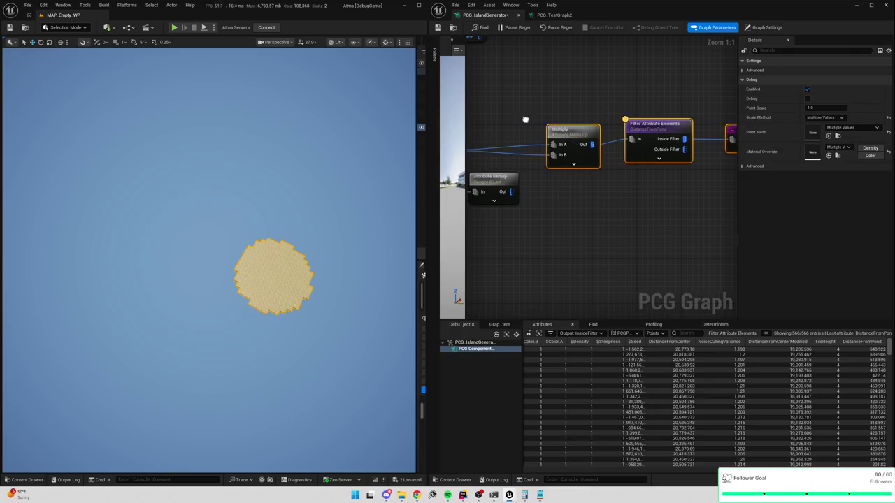
pyautogui.moveTo(557, 181)
pyautogui.mouseDown()
pyautogui.moveTo(554, 201)
pyautogui.moveTo(634, 175)
pyautogui.moveTo(634, 149)
pyautogui.mouseUp()
pyautogui.click(632, 132)
pyautogui.click(634, 194)
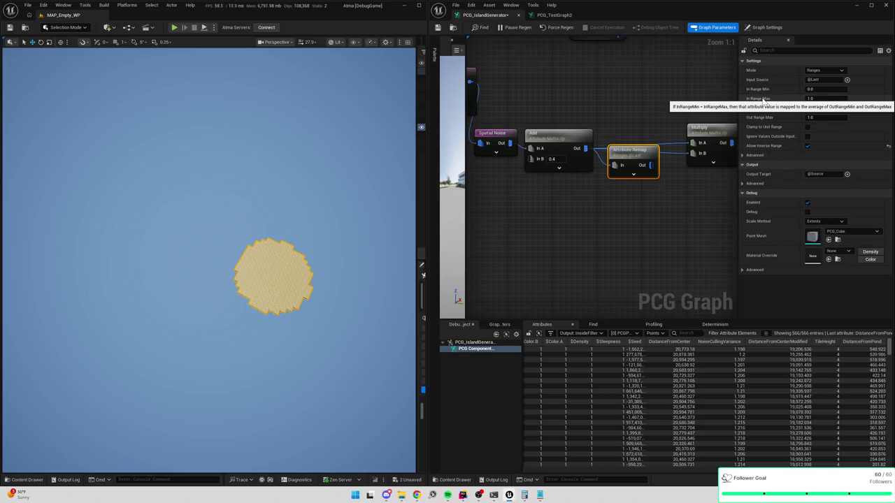
# Set In Range Max 1.1, Out Range 0.5–1.5 and input source NoiseCullingVariance on Attribute Remap
pyautogui.click(822, 99)
pyautogui.write('1.1')
pyautogui.press('Tab')
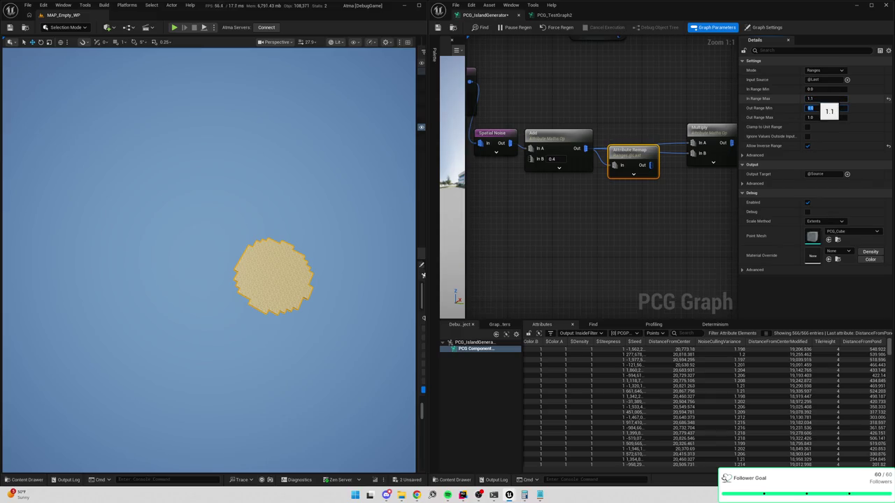
pyautogui.write('0.5')
pyautogui.press('Tab')
pyautogui.write('1.5')
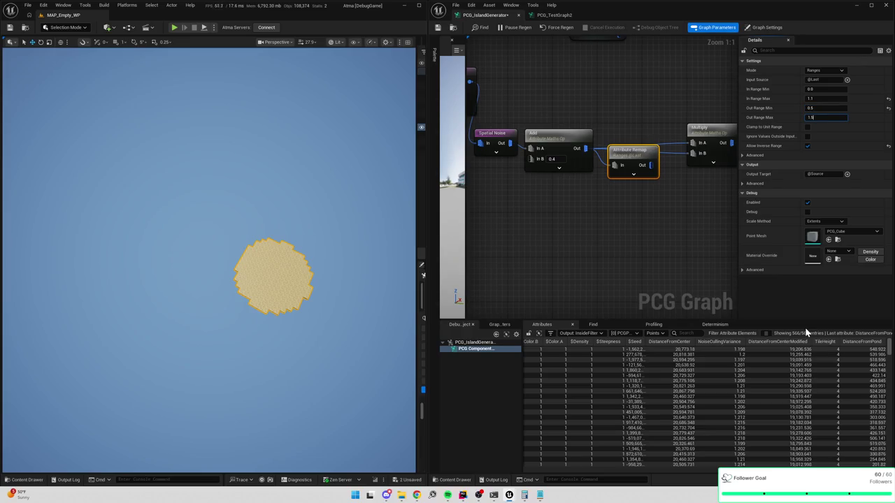
pyautogui.press('Tab')
pyautogui.write('1.5')
pyautogui.click(811, 79)
pyautogui.press('BackSpace')
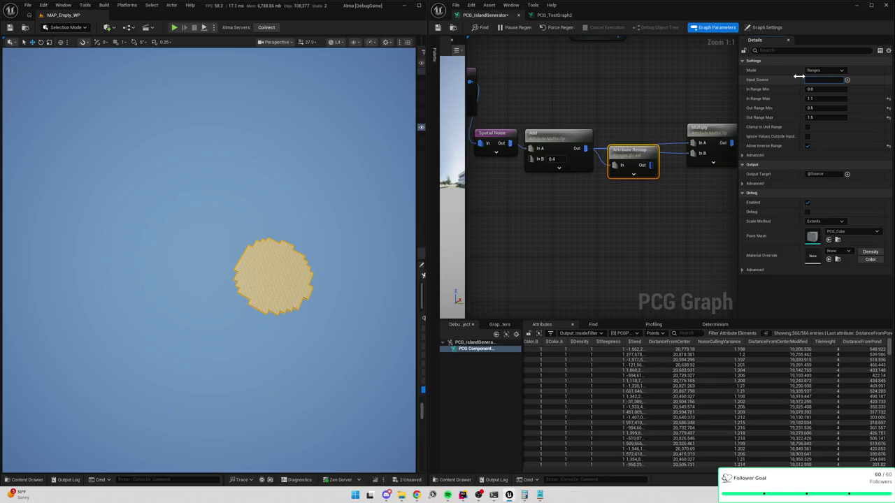
pyautogui.write('NoiseCullingVariance')
pyautogui.press('Return')
# Inspect the remap output, then raise Out Range Min to 10
pyautogui.moveTo(659, 123); pyautogui.dragTo(612, 120)
pyautogui.moveTo(615, 153)
pyautogui.mouseDown()
pyautogui.moveTo(623, 164)
pyautogui.moveTo(638, 161)
pyautogui.moveTo(633, 155)
pyautogui.mouseUp()
pyautogui.press('a')
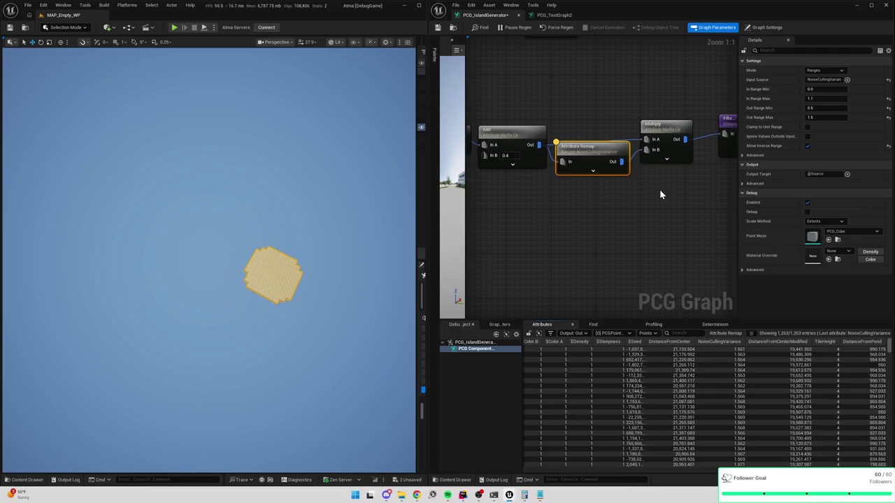
pyautogui.click(646, 160)
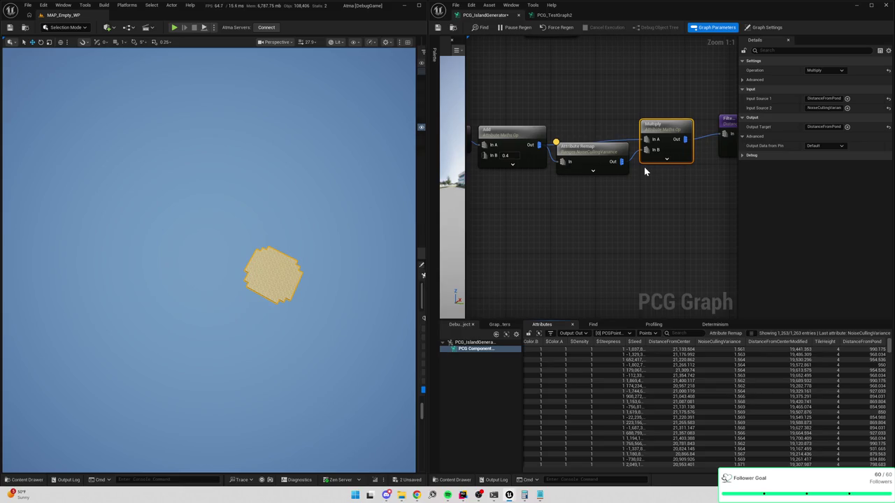
pyautogui.click(604, 154)
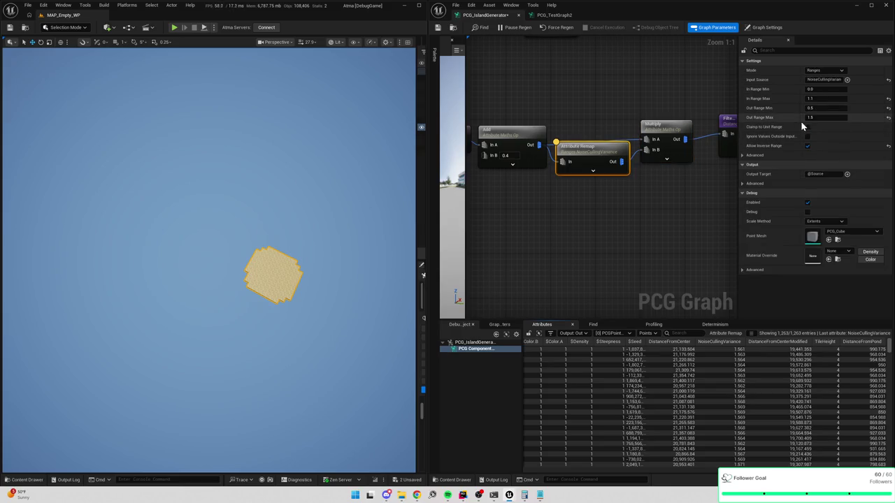
pyautogui.click(823, 108)
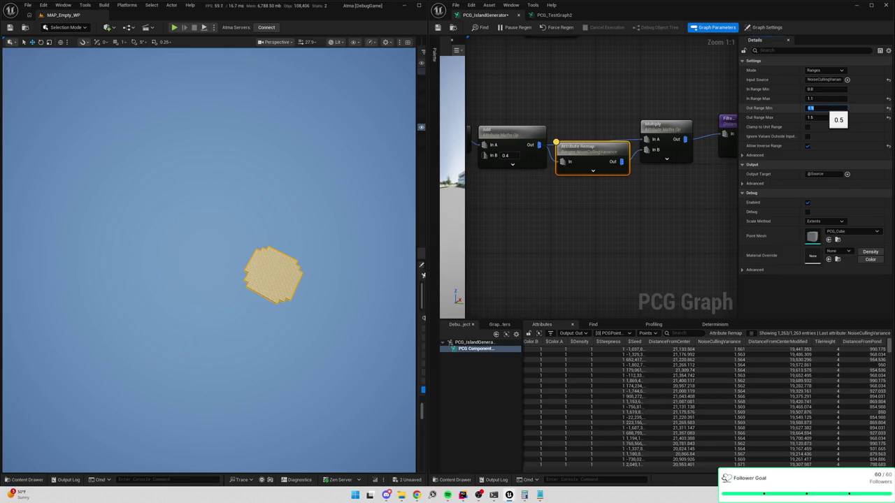
pyautogui.write('10')
pyautogui.press('Tab')
pyautogui.write('15')
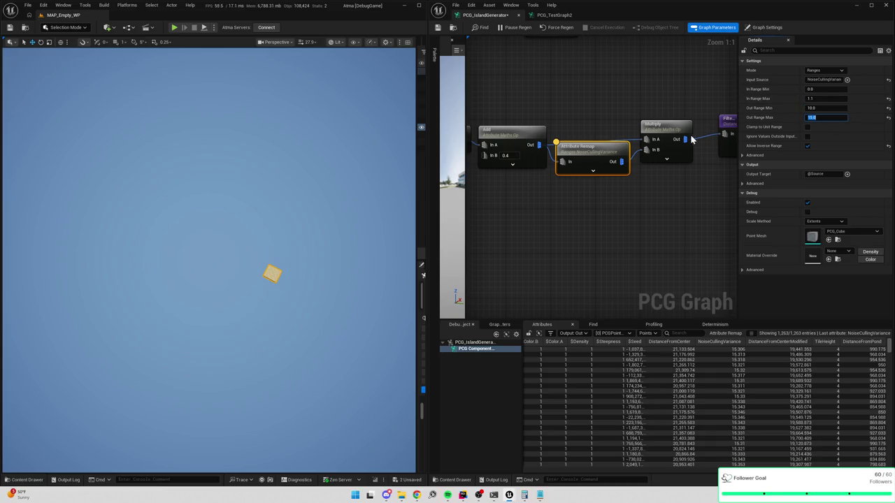
pyautogui.click(664, 130)
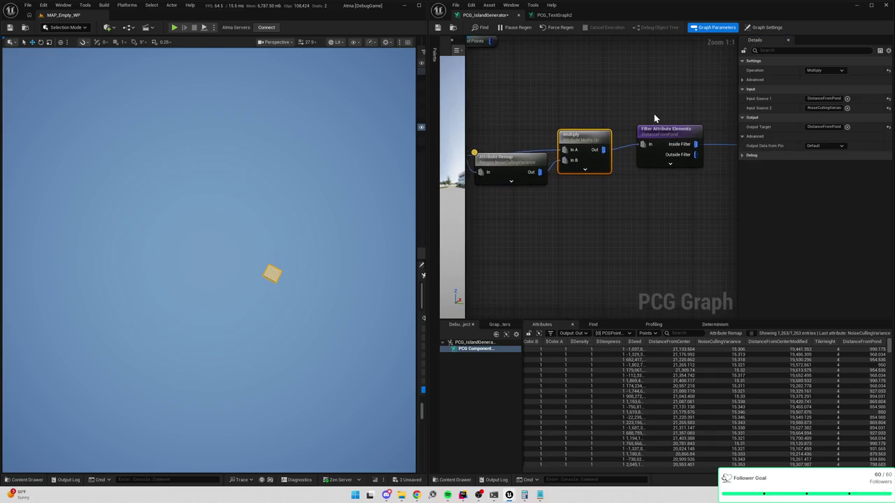
# Set the Filter Attribute Elements Double Value to 500 and inspect its 27 remaining points
pyautogui.click(668, 136)
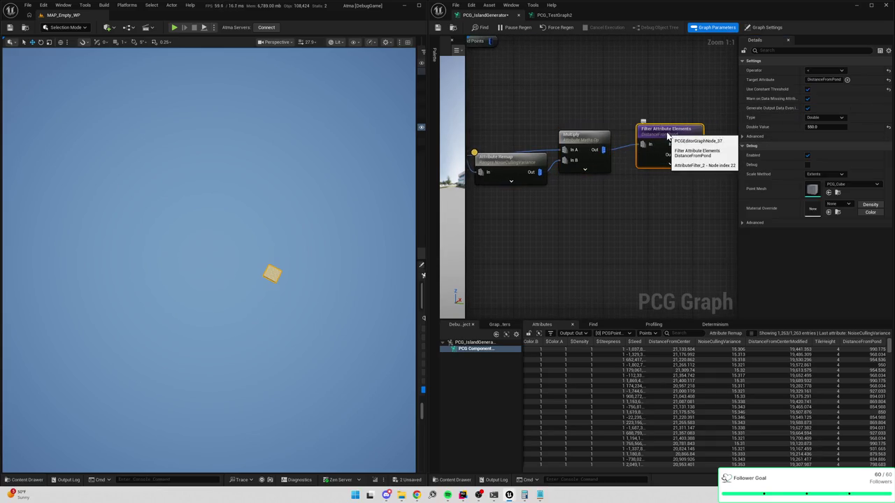
pyautogui.click(821, 129)
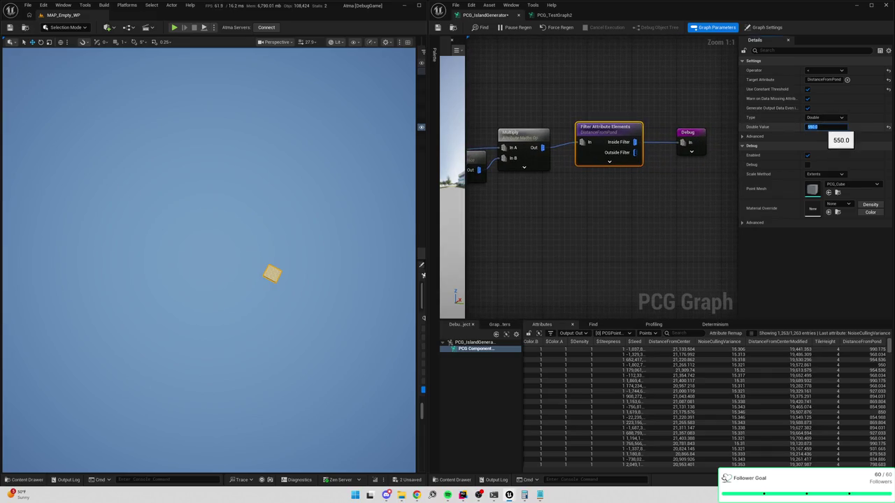
pyautogui.write('500')
pyautogui.press('Return')
pyautogui.press('a')
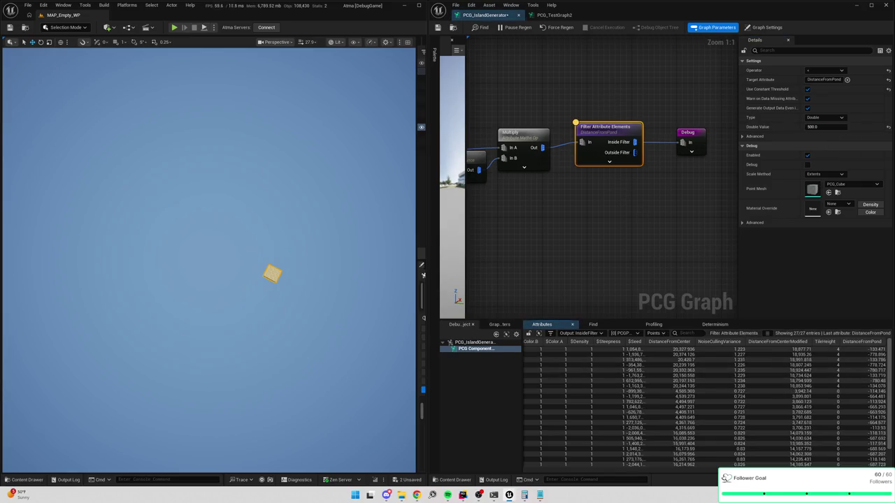
pyautogui.moveTo(892, 378)
pyautogui.mouseDown()
pyautogui.moveTo(892, 427)
pyautogui.moveTo(889, 346)
pyautogui.mouseUp()
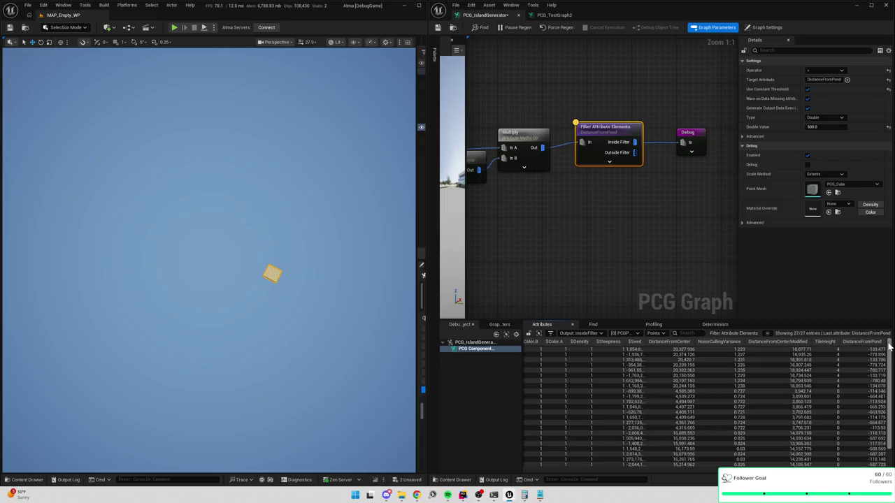
pyautogui.click(608, 147)
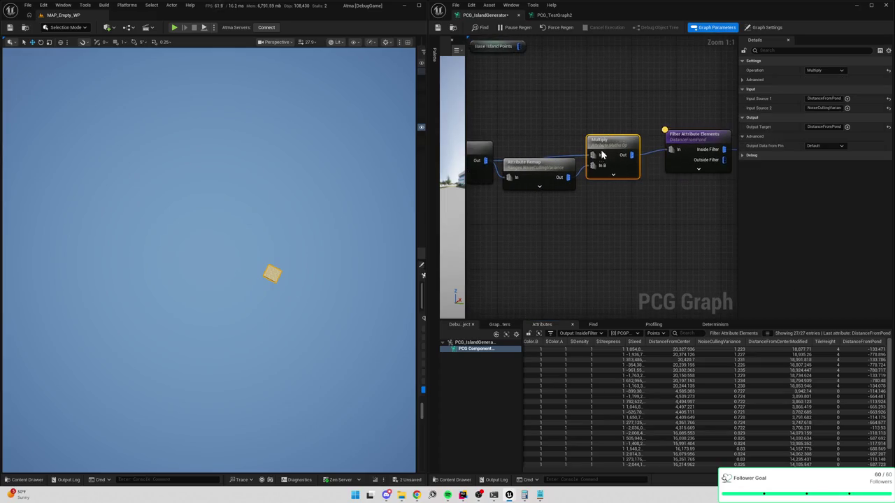
pyautogui.press('a')
pyautogui.click(600, 183)
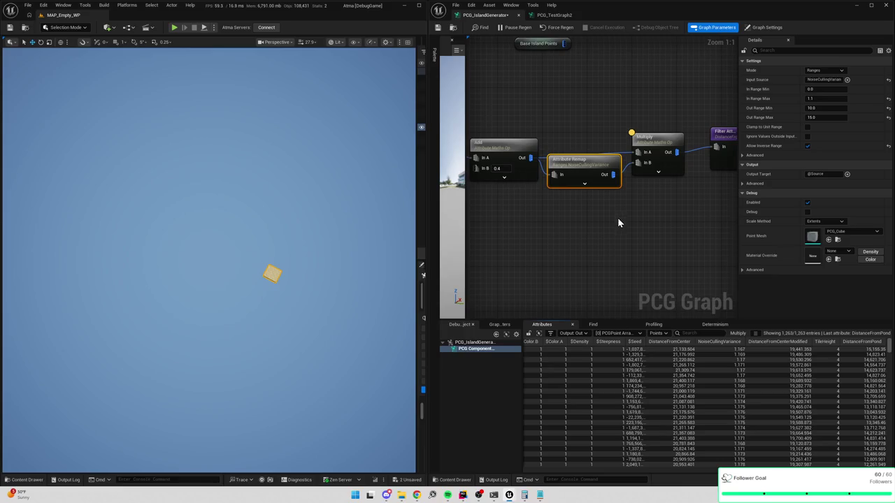
pyautogui.click(657, 164)
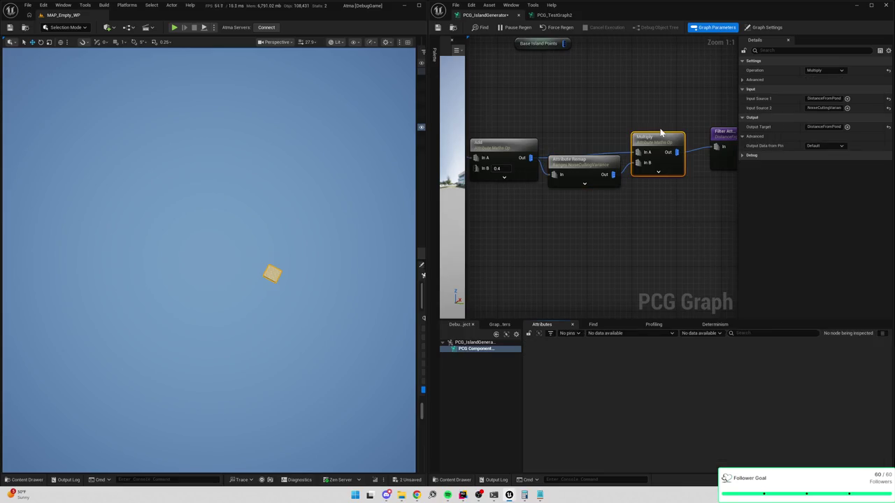
pyautogui.press('a')
pyautogui.moveTo(890, 353)
pyautogui.mouseDown()
pyautogui.moveTo(892, 456)
pyautogui.moveTo(889, 356)
pyautogui.mouseUp()
pyautogui.moveTo(889, 353); pyautogui.dragTo(890, 350)
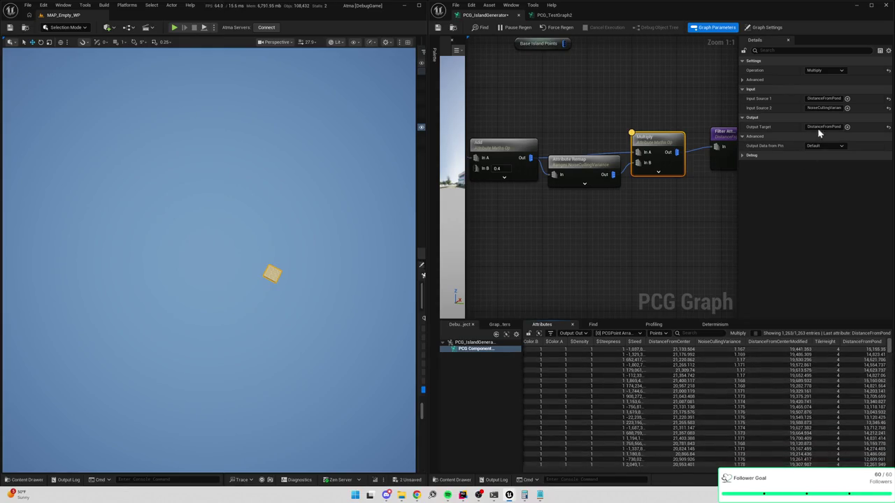
pyautogui.click(603, 147)
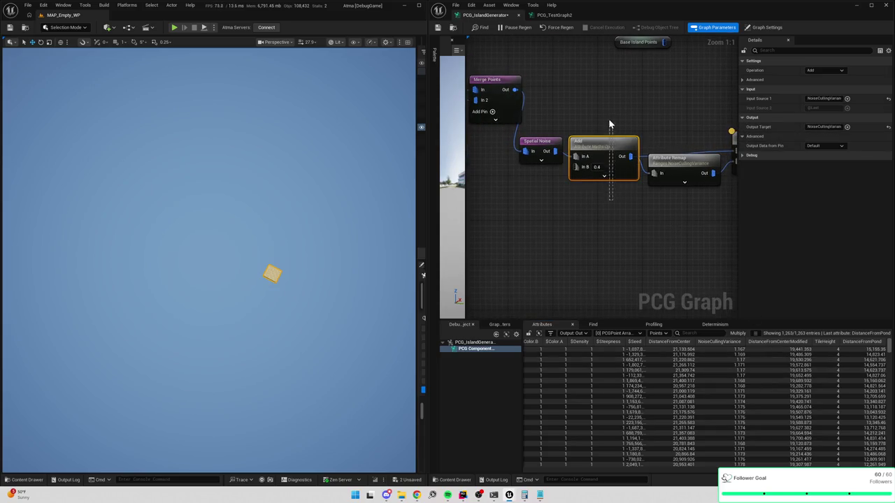
pyautogui.click(654, 120)
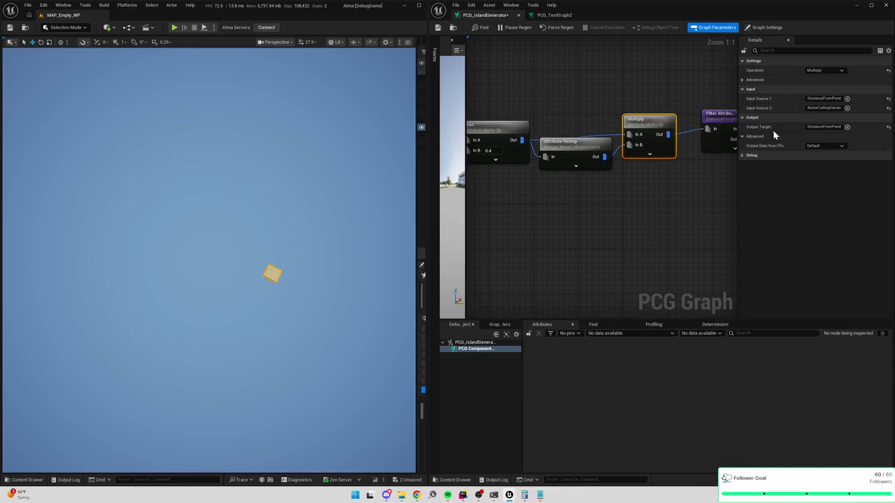
pyautogui.click(668, 125)
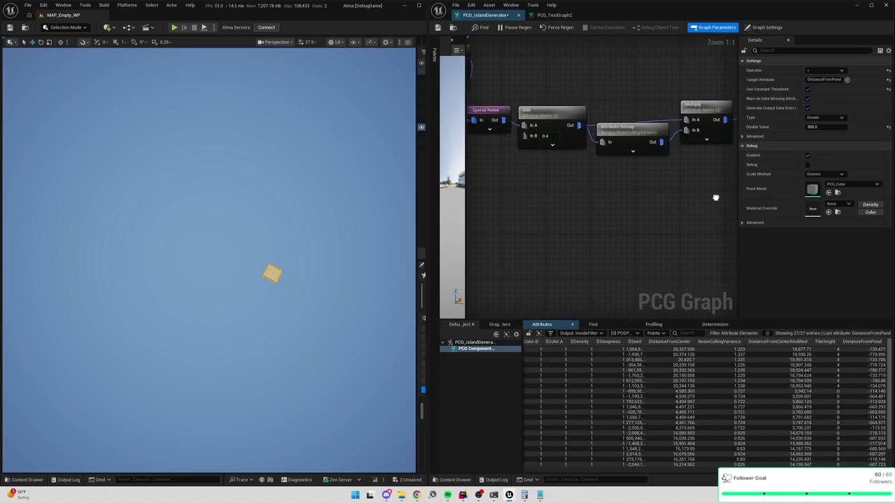
pyautogui.click(626, 129)
pyautogui.click(605, 117)
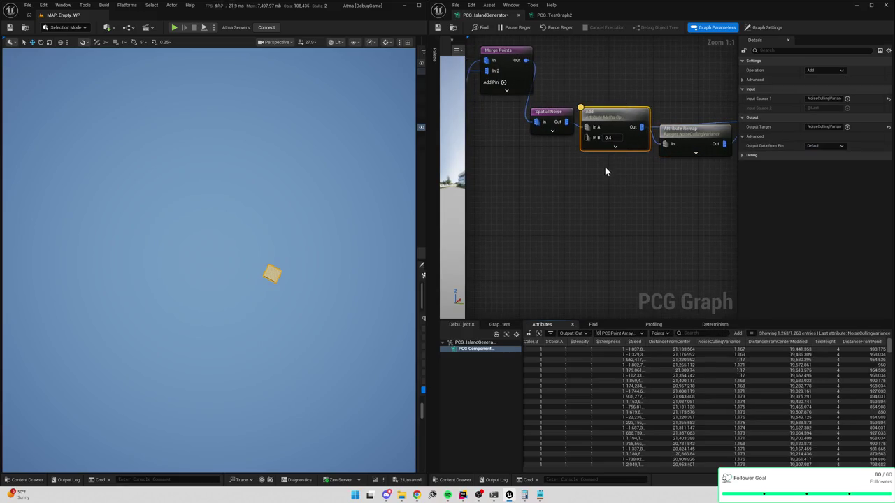
pyautogui.click(610, 118)
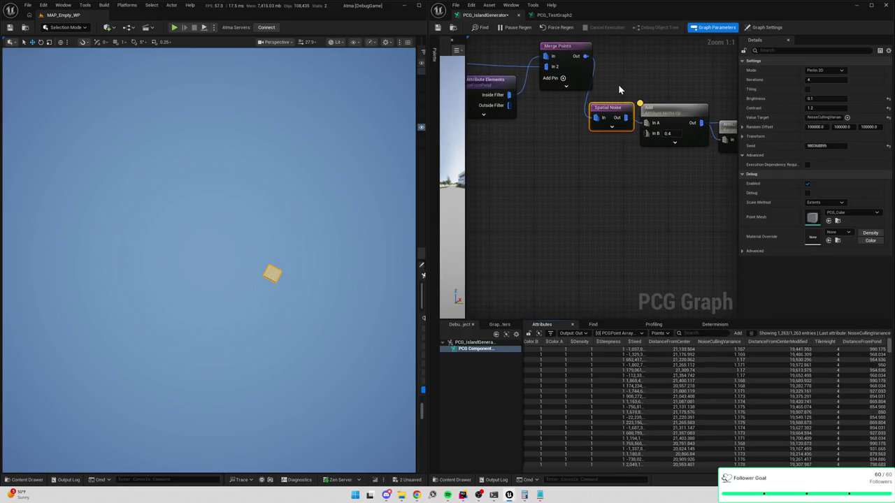
pyautogui.scroll(-3, 609, 175)
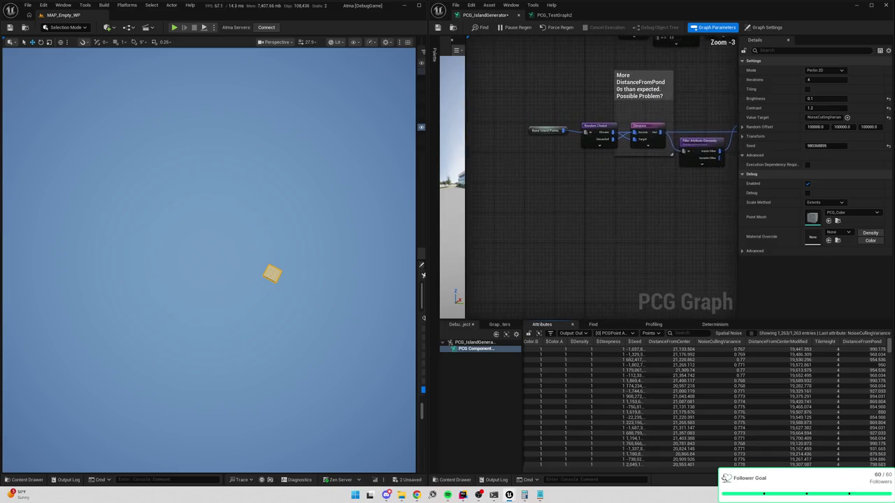
pyautogui.click(580, 173)
pyautogui.scroll(-1, 631, 194)
pyautogui.scroll(1, 564, 208)
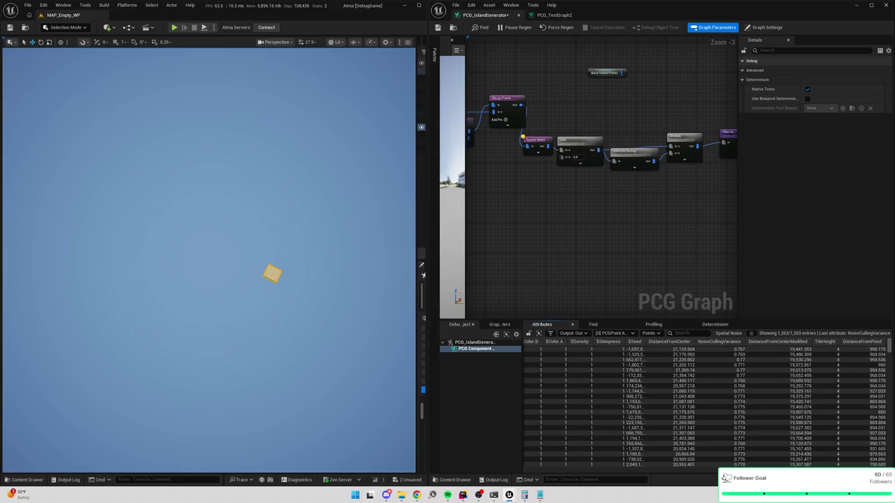
pyautogui.scroll(4, 631, 162)
pyautogui.click(616, 153)
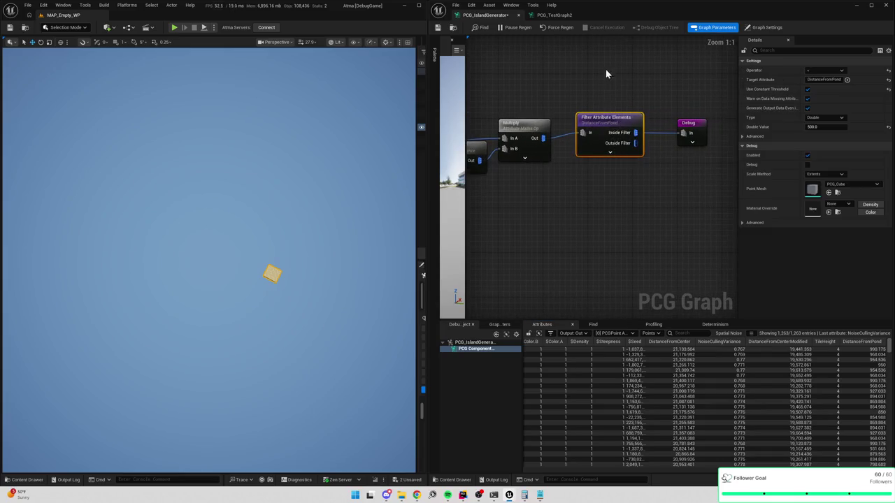
pyautogui.scroll(-5, 610, 179)
pyautogui.moveTo(610, 180)
pyautogui.mouseDown()
pyautogui.moveTo(693, 193)
pyautogui.moveTo(689, 139)
pyautogui.mouseUp()
pyautogui.click(687, 107)
pyautogui.scroll(2, 702, 123)
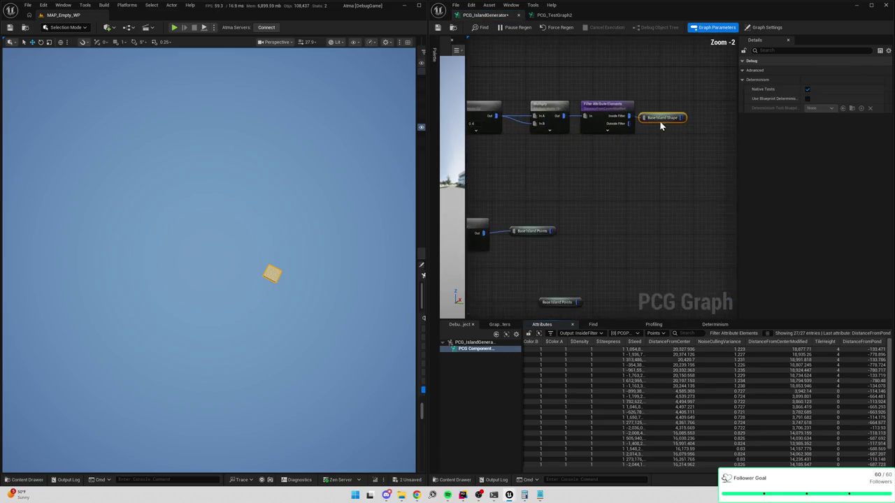
pyautogui.scroll(-1, 708, 153)
pyautogui.scroll(1, 659, 152)
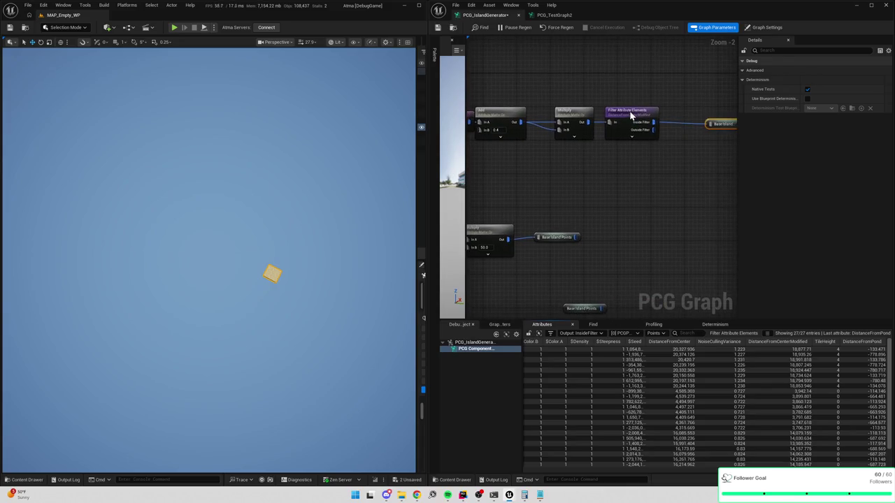
pyautogui.click(640, 131)
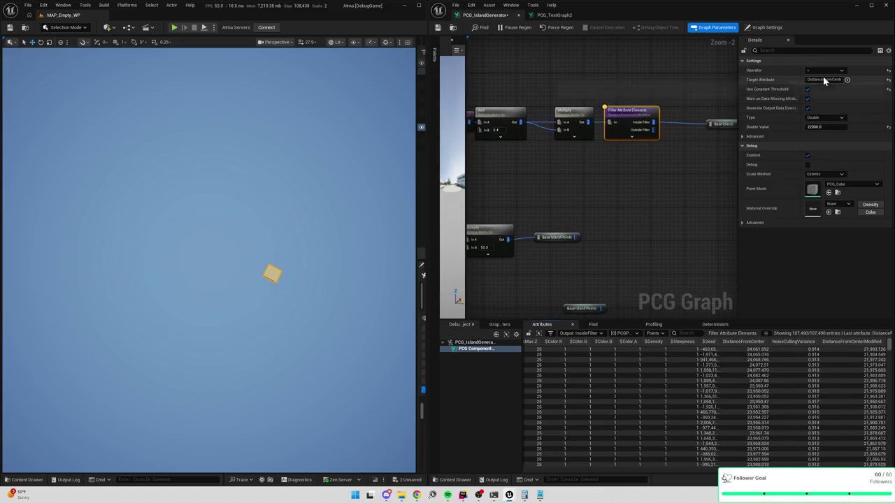
pyautogui.moveTo(543, 44); pyautogui.dragTo(602, 93)
pyautogui.press('f')
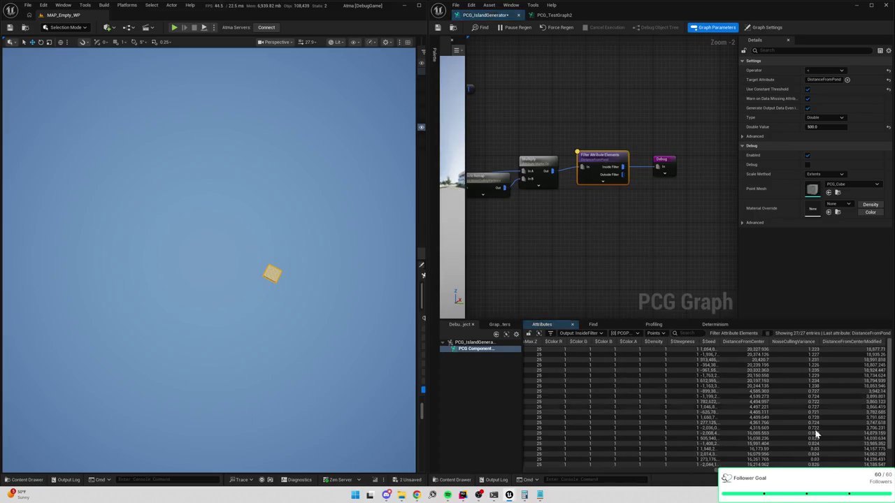
pyautogui.moveTo(714, 467); pyautogui.dragTo(833, 465)
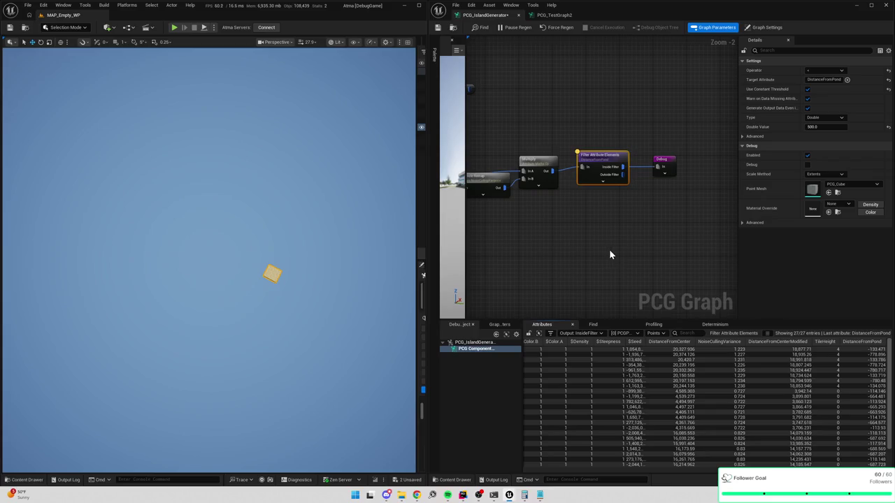
pyautogui.moveTo(612, 255); pyautogui.dragTo(635, 213)
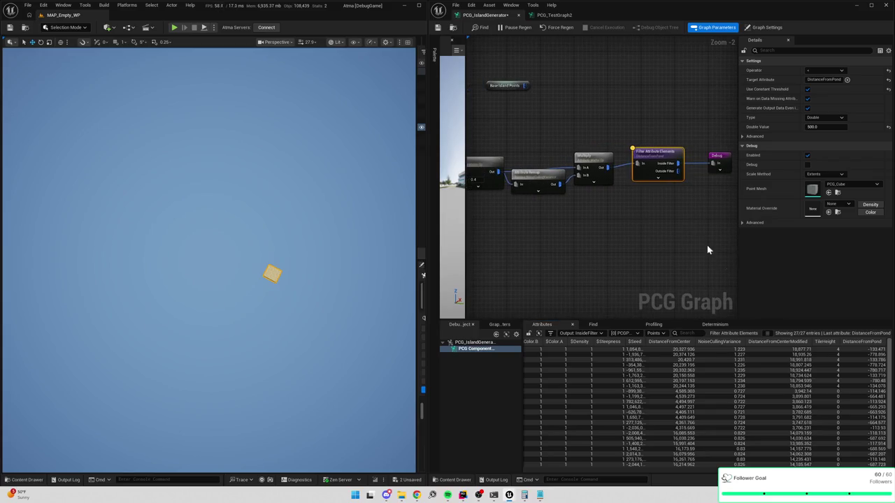
pyautogui.click(594, 160)
pyautogui.moveTo(891, 348); pyautogui.dragTo(890, 457)
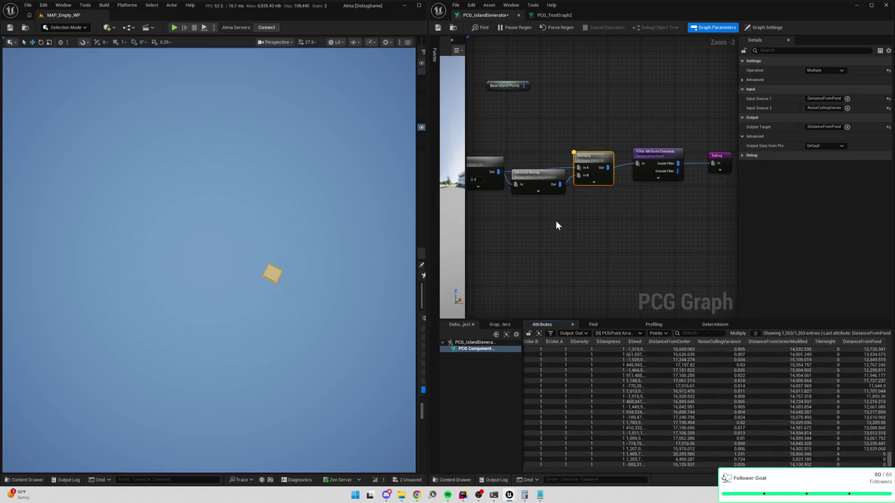
pyautogui.scroll(2, 556, 227)
pyautogui.click(632, 131)
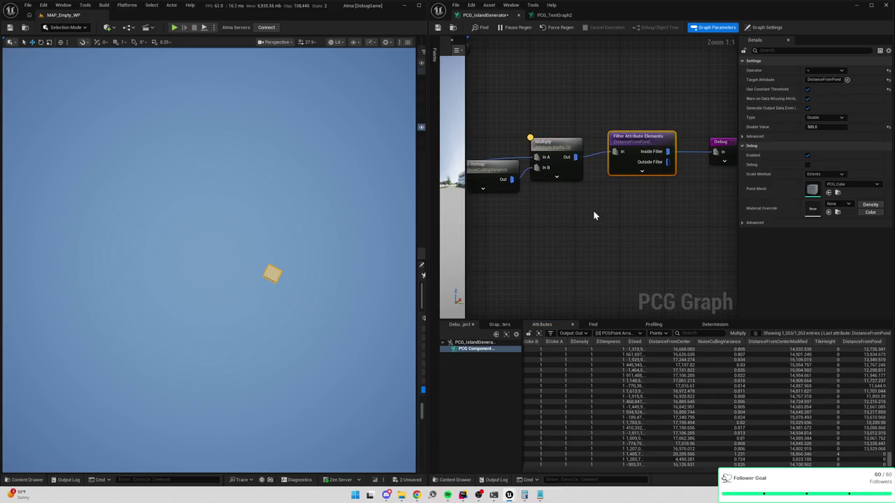
pyautogui.moveTo(890, 457); pyautogui.dragTo(890, 348)
pyautogui.click(885, 341)
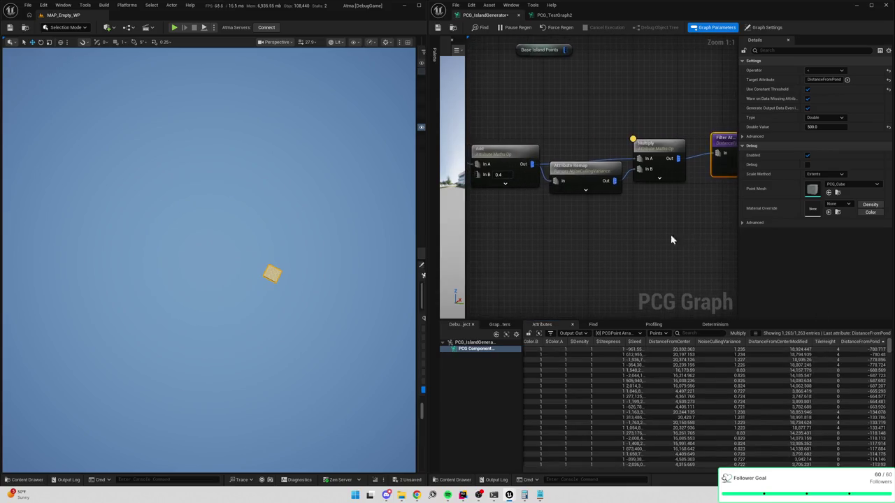
pyautogui.click(581, 172)
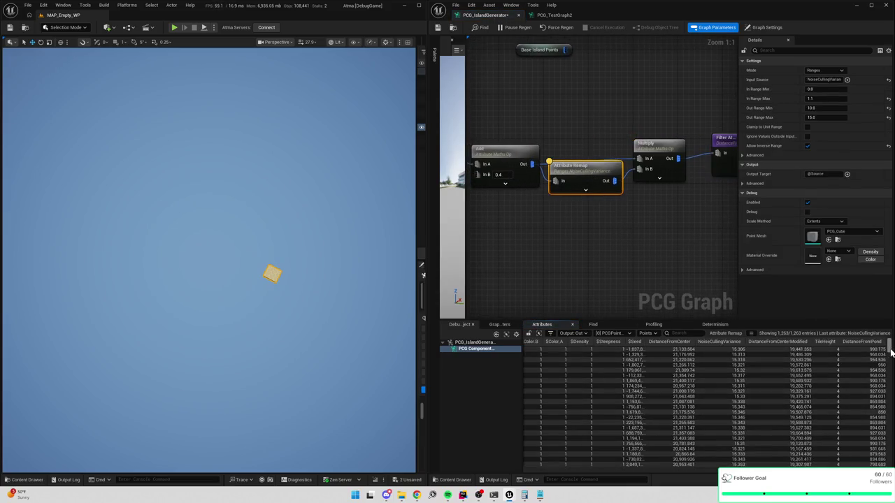
pyautogui.scroll(-15, 890, 354)
pyautogui.scroll(15, 890, 350)
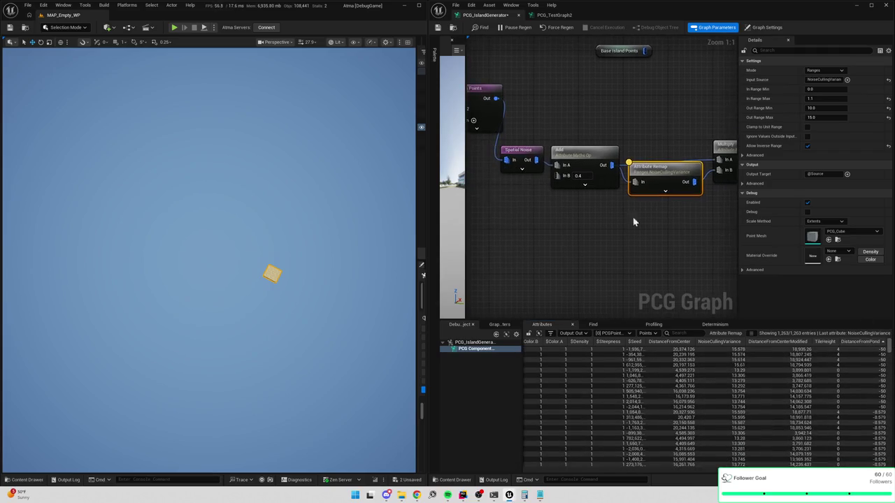
pyautogui.click(573, 154)
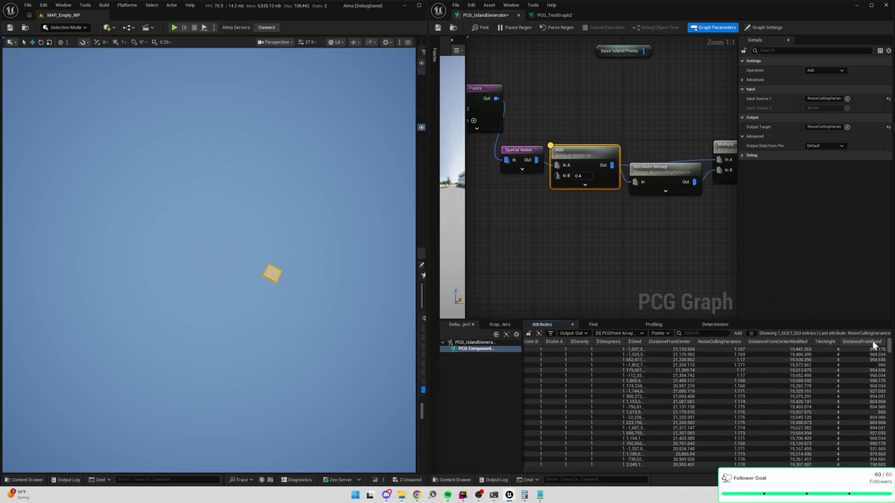
pyautogui.click(874, 343)
pyautogui.click(575, 150)
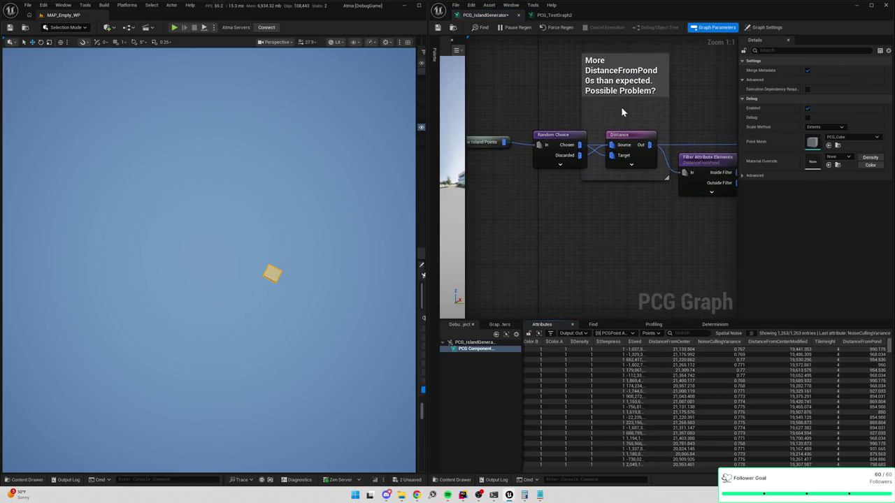
# Set the Distance node's Source and Target Shape to Box Bounds, checking the sorted DistanceFromPond output
pyautogui.click(633, 159)
pyautogui.click(864, 343)
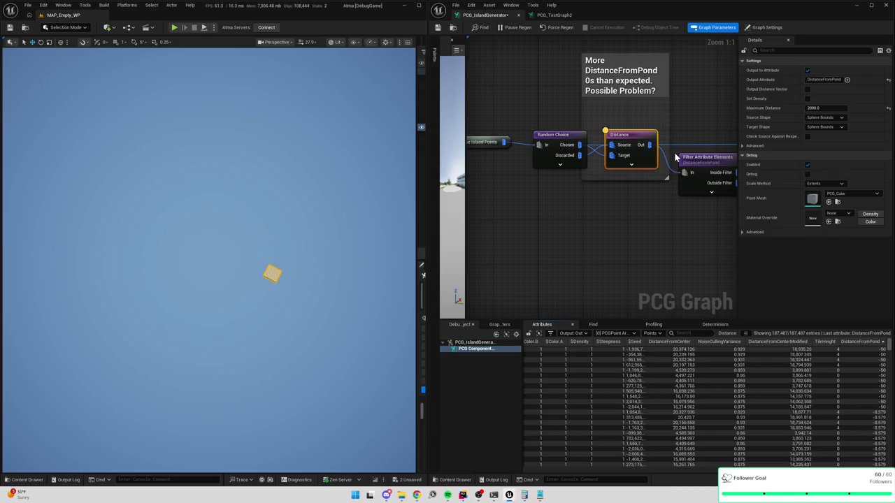
pyautogui.click(826, 117)
pyautogui.click(830, 132)
pyautogui.click(825, 126)
pyautogui.click(818, 140)
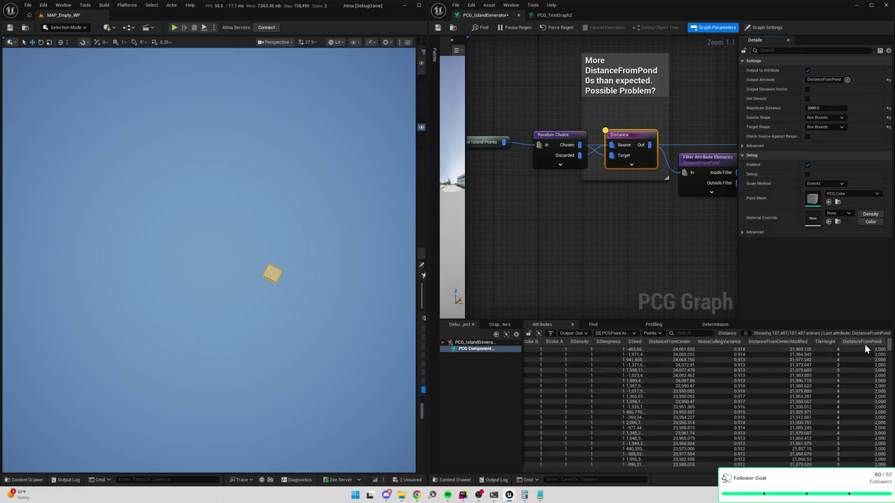
pyautogui.moveTo(890, 347)
pyautogui.mouseDown()
pyautogui.moveTo(891, 419)
pyautogui.moveTo(890, 346)
pyautogui.mouseUp()
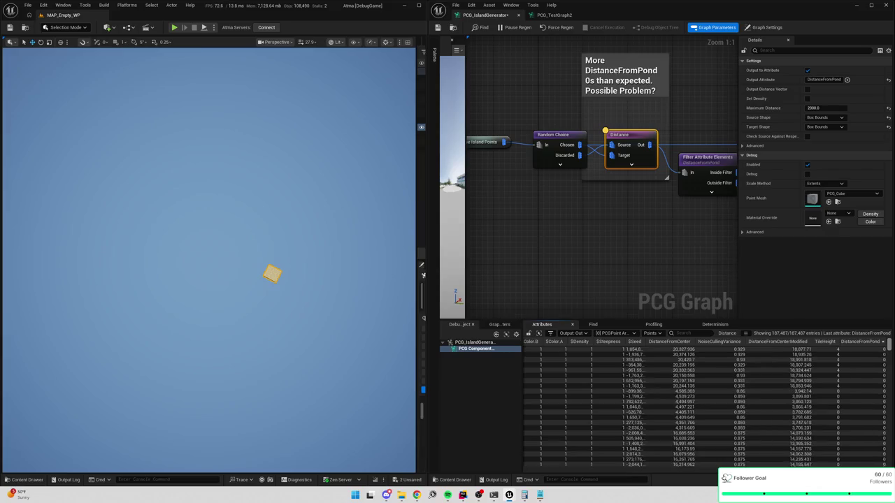
pyautogui.click(858, 342)
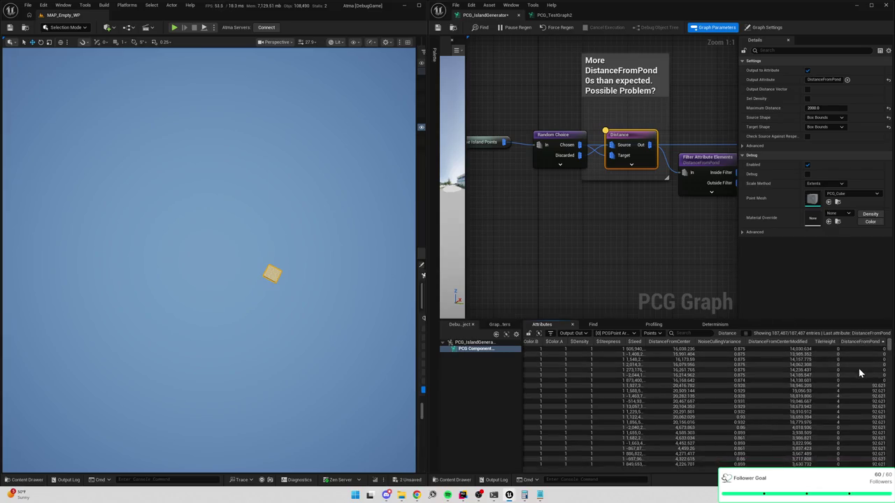
pyautogui.moveTo(738, 225); pyautogui.dragTo(576, 215)
pyautogui.moveTo(672, 242)
pyautogui.mouseDown()
pyautogui.moveTo(701, 245)
pyautogui.moveTo(646, 236)
pyautogui.moveTo(675, 230)
pyautogui.moveTo(569, 231)
pyautogui.moveTo(650, 224)
pyautogui.moveTo(678, 235)
pyautogui.moveTo(643, 221)
pyautogui.moveTo(585, 228)
pyautogui.mouseUp()
# Raise the filter's DistanceFromPond threshold through 1500, 2500 and 5000 to 6000
pyautogui.click(633, 178)
pyautogui.moveTo(676, 207)
pyautogui.mouseDown()
pyautogui.moveTo(665, 133)
pyautogui.moveTo(667, 216)
pyautogui.mouseUp()
pyautogui.click(825, 127)
pyautogui.write('1500')
pyautogui.press('Return')
pyautogui.write('2500')
pyautogui.press('Return')
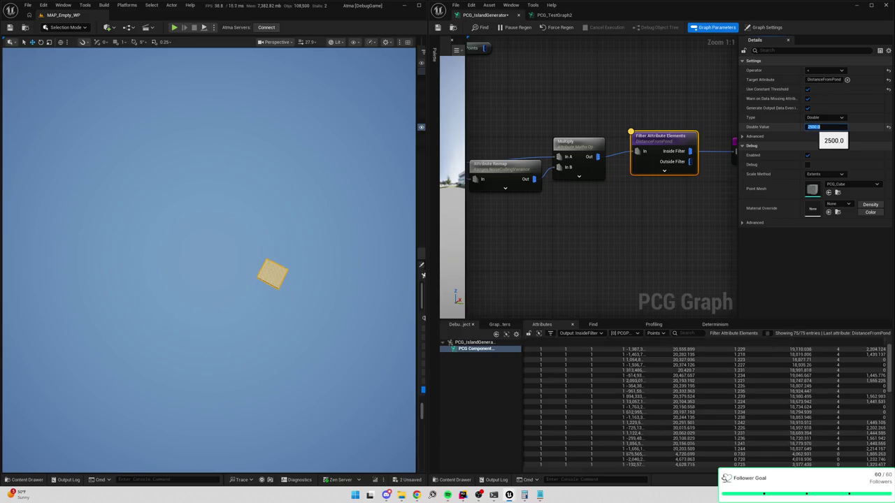
pyautogui.press('Return')
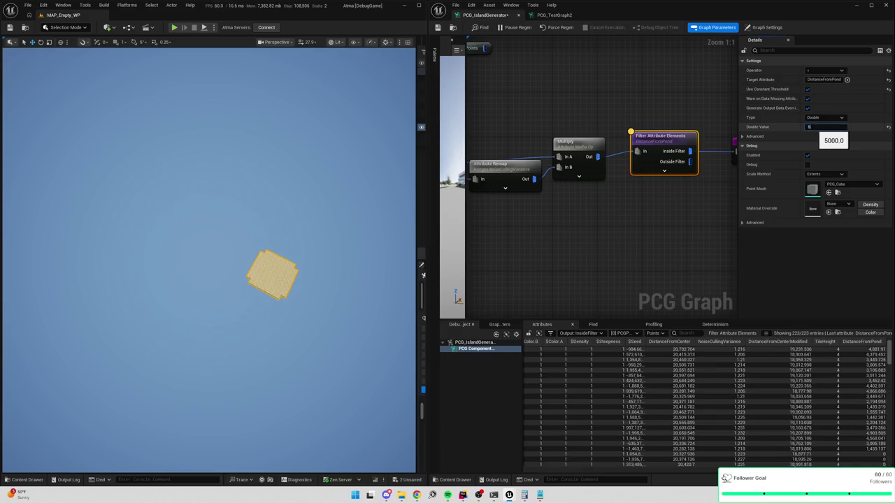
pyautogui.press('Return')
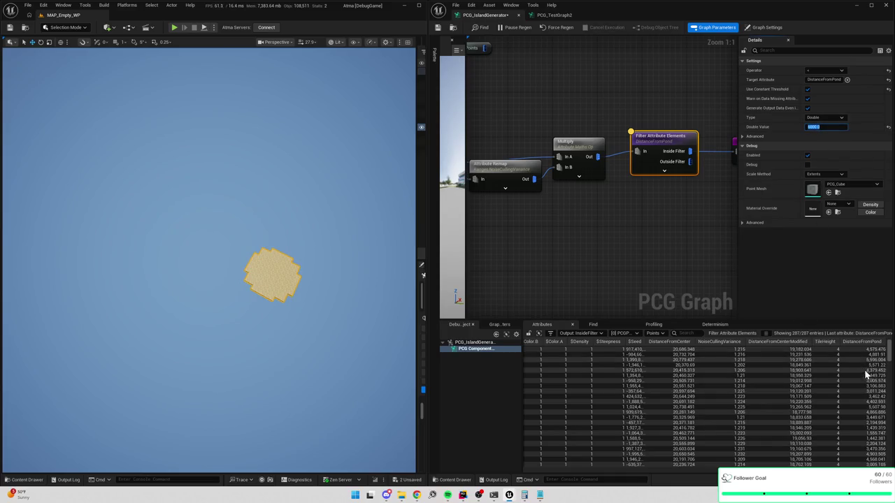
pyautogui.scroll(-5, 855, 370)
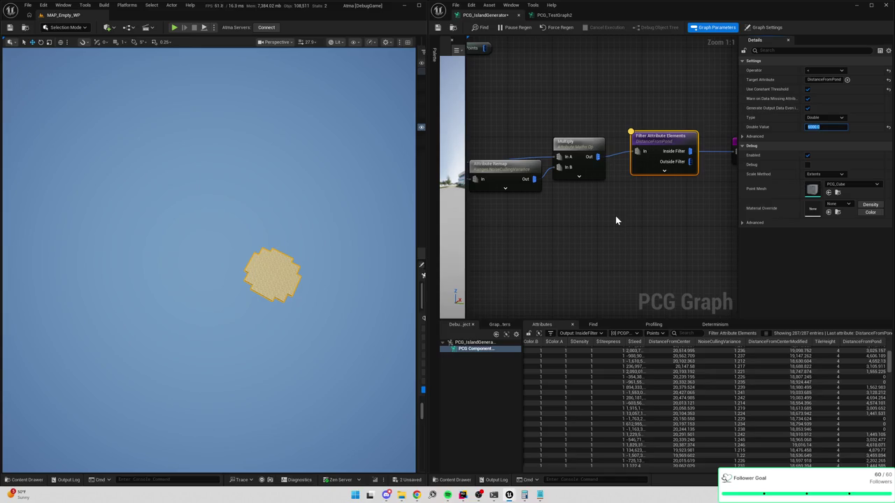
pyautogui.moveTo(606, 218)
pyautogui.mouseDown()
pyautogui.moveTo(664, 217)
pyautogui.moveTo(650, 120)
pyautogui.mouseUp()
pyautogui.moveTo(587, 216)
pyautogui.mouseDown()
pyautogui.moveTo(576, 152)
pyautogui.moveTo(689, 227)
pyautogui.mouseUp()
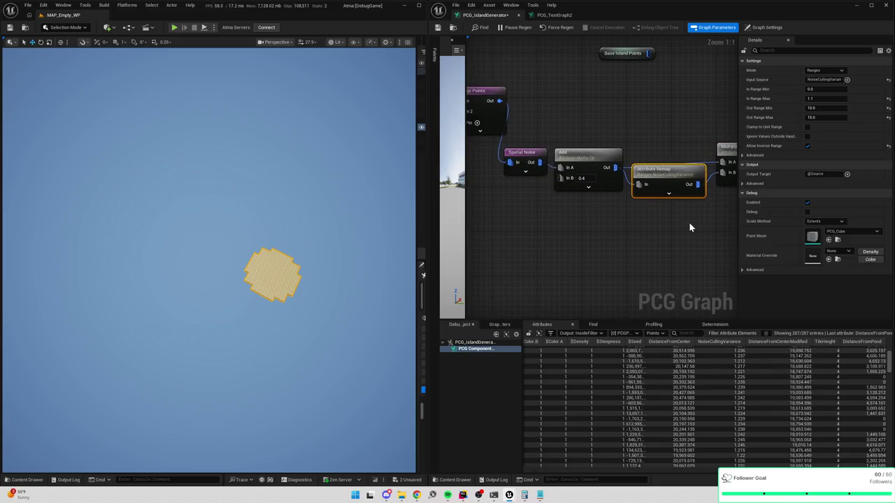